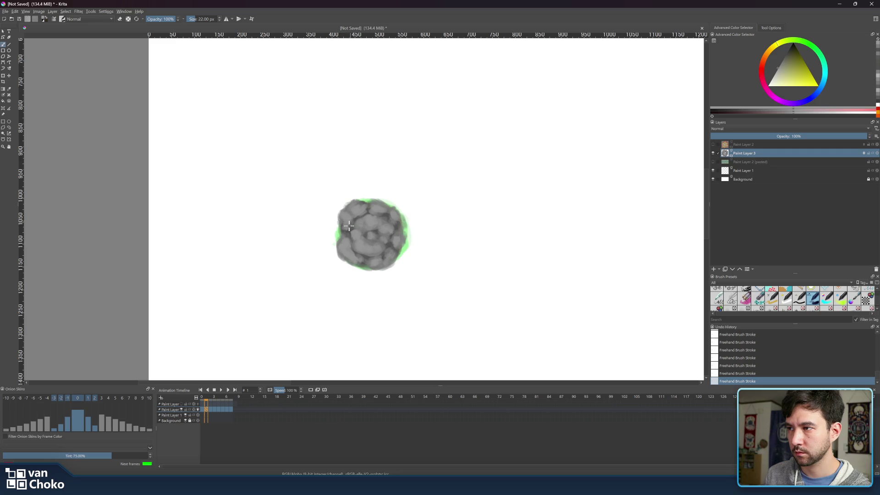
- On frame 2, paint light cloud highlights on the ball's upper-left with a 15–28 px soft brush
{"action": "left_click_drag", "start_coordinate": [206, 396], "coordinate": [211, 400]}
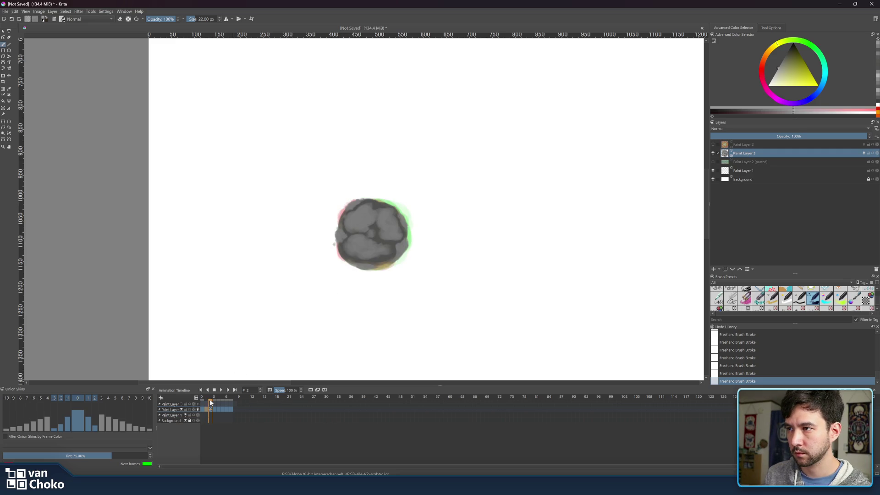
{"action": "mouse_move", "coordinate": [355, 214]}
{"action": "left_mouse_down"}
{"action": "mouse_move", "coordinate": [359, 224]}
{"action": "mouse_move", "coordinate": [362, 211]}
{"action": "mouse_move", "coordinate": [387, 212]}
{"action": "mouse_move", "coordinate": [386, 236]}
{"action": "mouse_move", "coordinate": [398, 229]}
{"action": "left_mouse_up"}
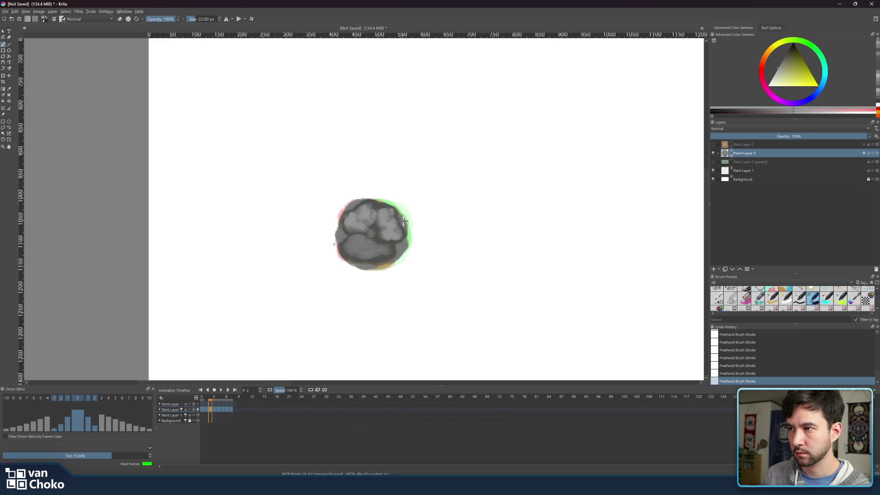
{"action": "key", "text": "bracketleft"}
{"action": "key", "text": "bracketleft"}
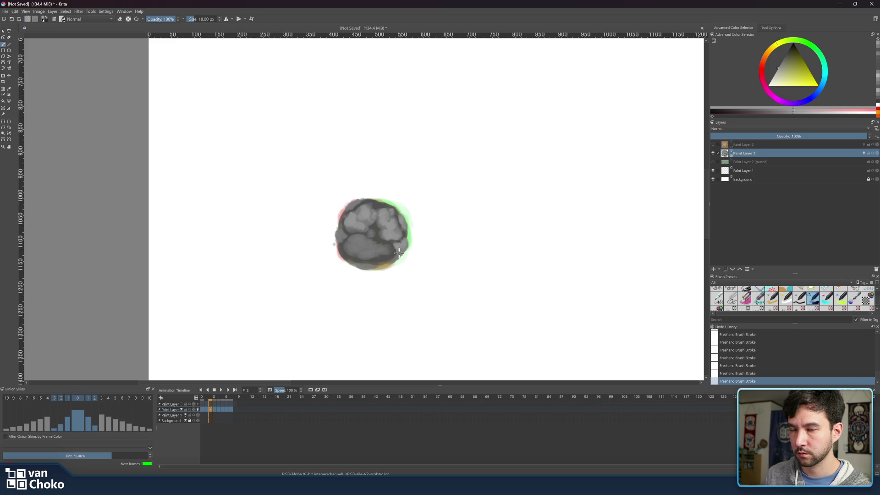
{"action": "left_click_drag", "start_coordinate": [359, 250], "coordinate": [374, 254], "text": "shift"}
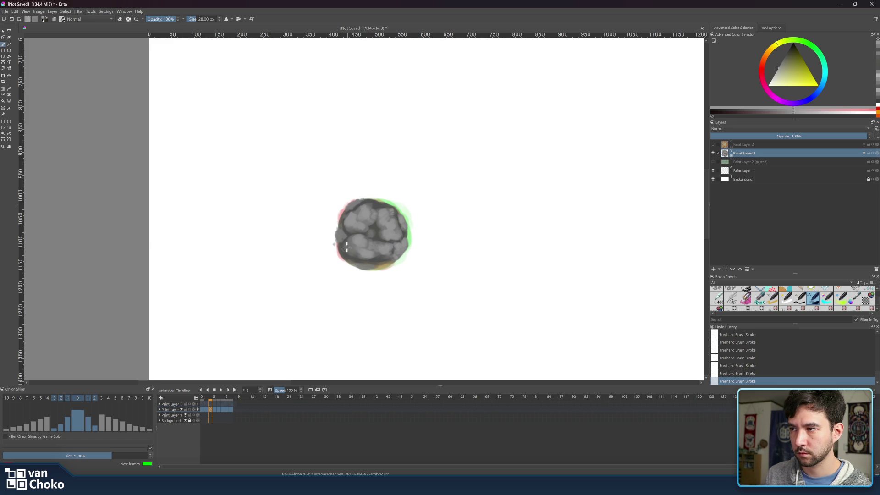
{"action": "key", "text": "bracketleft"}
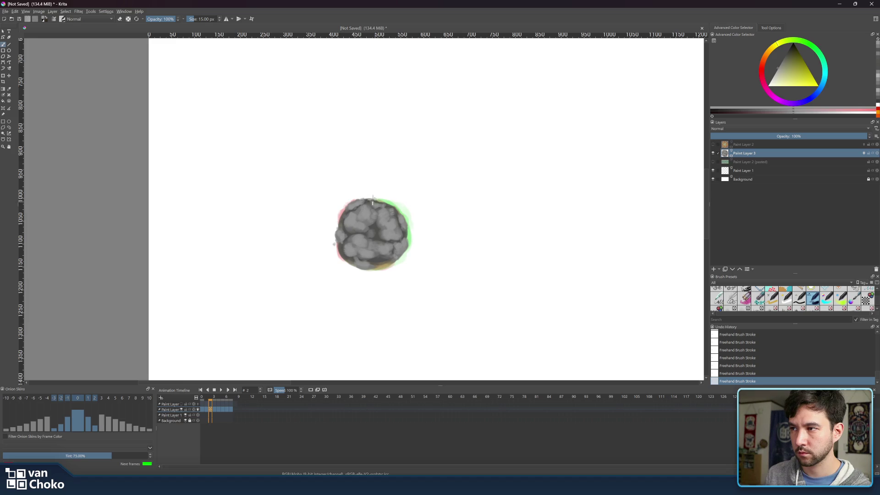
{"action": "left_click", "coordinate": [203, 396]}
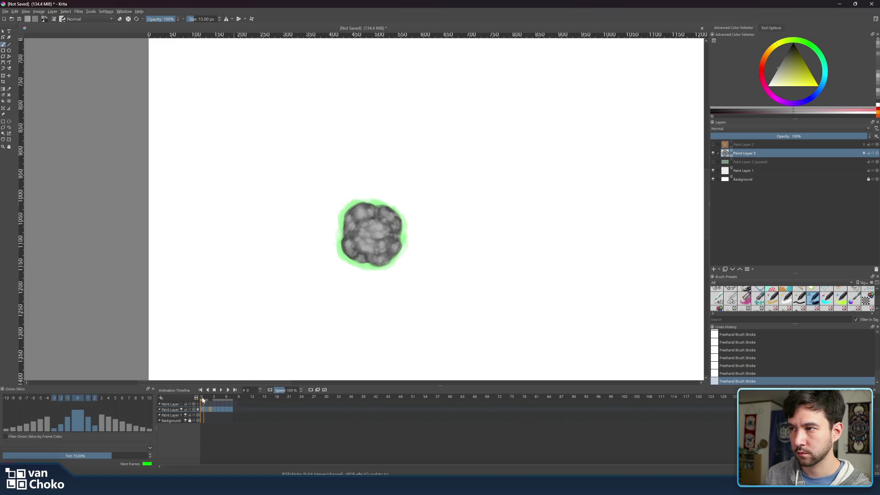
- On frame 3, darken the light patch right of the ball's centre with a 26 px brush
{"action": "mouse_move", "coordinate": [204, 402]}
{"action": "left_mouse_down"}
{"action": "mouse_move", "coordinate": [214, 408]}
{"action": "mouse_move", "coordinate": [214, 397]}
{"action": "left_mouse_up"}
{"action": "left_click_drag", "start_coordinate": [374, 228], "coordinate": [380, 229]}
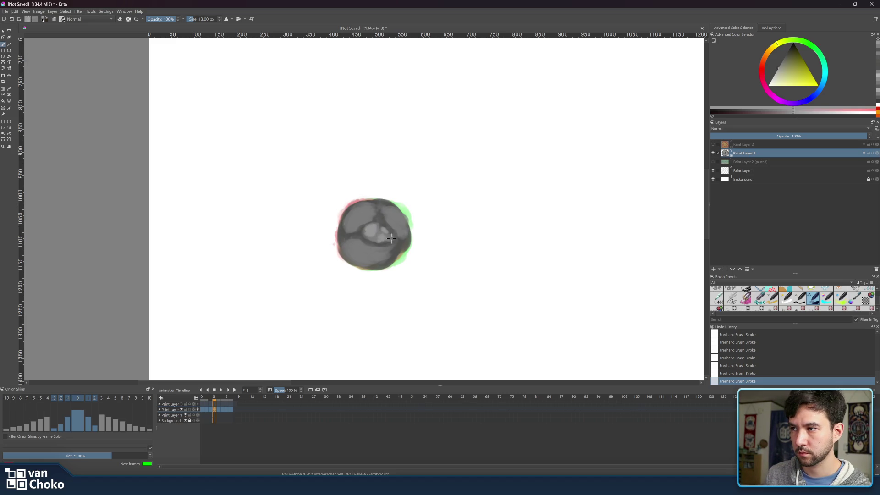
{"action": "left_click_drag", "start_coordinate": [394, 237], "coordinate": [379, 239]}
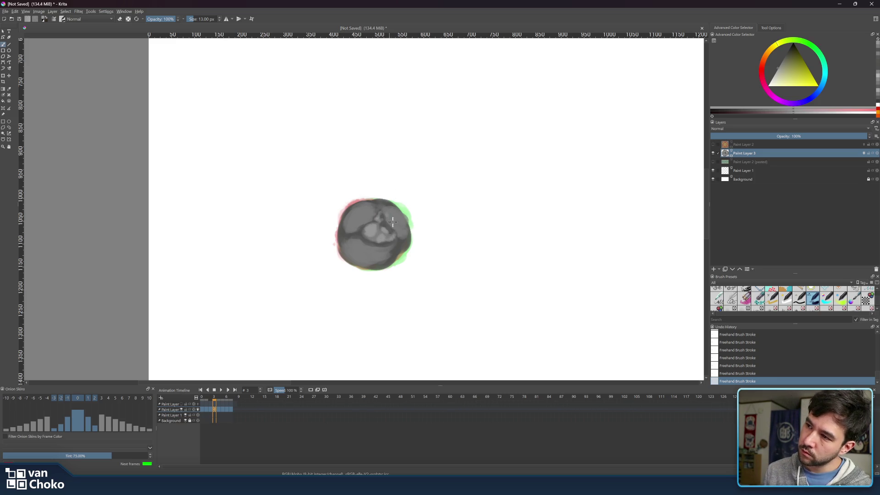
- Paint lighter patches on the ball's upper right and upper left, growing the brush to 44 px
{"action": "key", "text": "bracketright"}
{"action": "mouse_move", "coordinate": [387, 212]}
{"action": "left_mouse_down"}
{"action": "mouse_move", "coordinate": [397, 227]}
{"action": "mouse_move", "coordinate": [400, 215]}
{"action": "mouse_move", "coordinate": [401, 235]}
{"action": "left_mouse_up"}
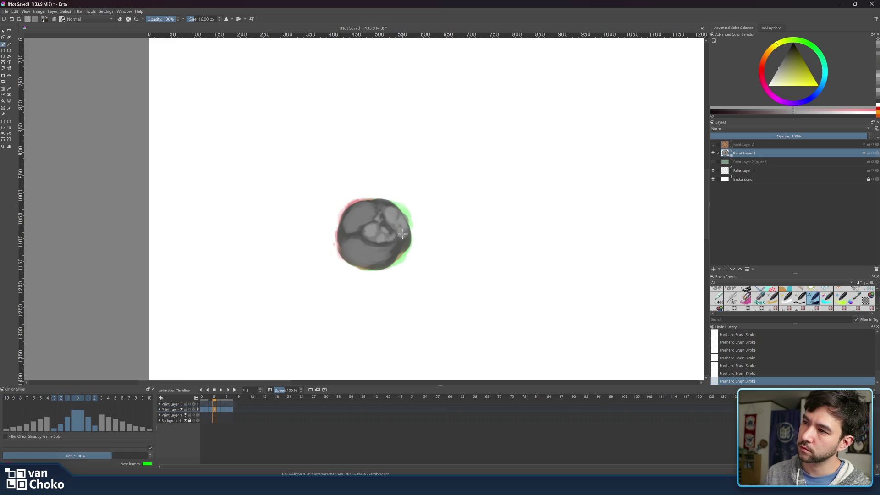
{"action": "key", "text": "bracketright"}
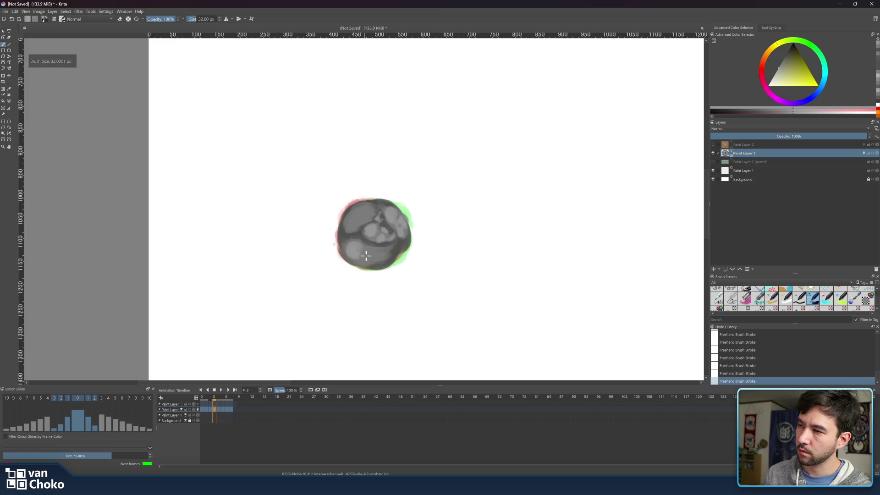
{"action": "key", "text": "bracketright"}
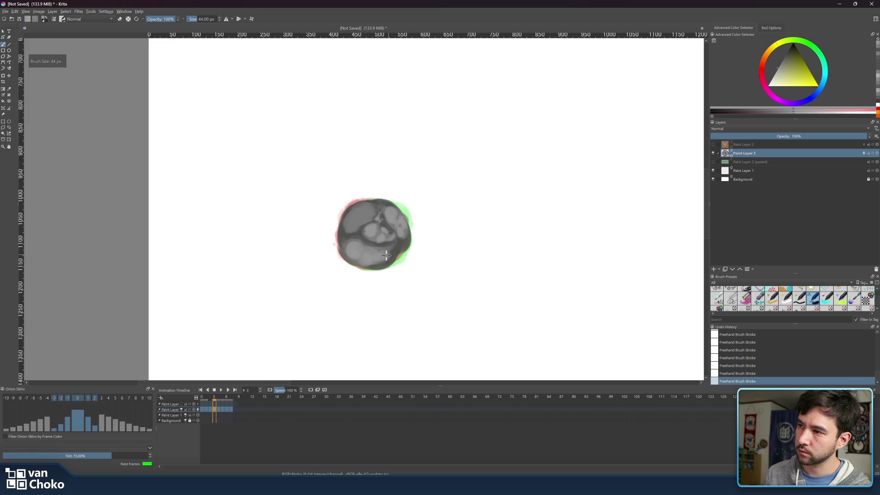
{"action": "key", "text": "bracketright"}
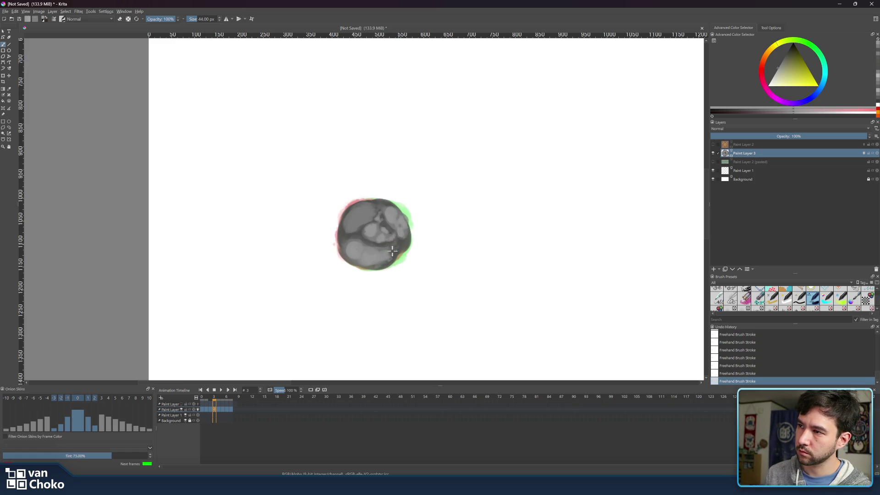
{"action": "mouse_move", "coordinate": [364, 212]}
{"action": "left_mouse_down"}
{"action": "mouse_move", "coordinate": [351, 239]}
{"action": "mouse_move", "coordinate": [383, 203]}
{"action": "mouse_move", "coordinate": [402, 239]}
{"action": "left_mouse_up"}
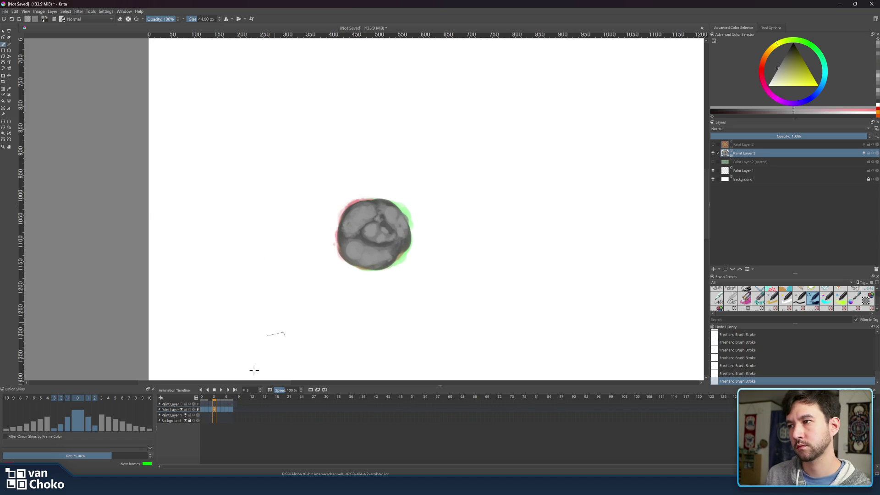
{"action": "left_click", "coordinate": [217, 397]}
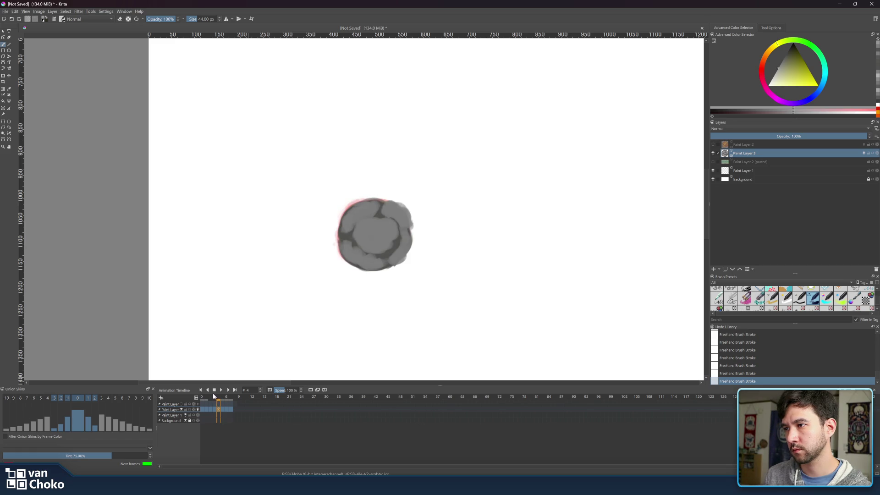
- Preview the frames around frame 3 and move to frame 4 with an 18 px brush
{"action": "left_click", "coordinate": [212, 396]}
{"action": "mouse_move", "coordinate": [217, 397]}
{"action": "left_mouse_down"}
{"action": "mouse_move", "coordinate": [197, 399]}
{"action": "mouse_move", "coordinate": [210, 400]}
{"action": "left_mouse_up"}
{"action": "key", "text": "bracketleft"}
{"action": "key", "text": "bracketleft"}
{"action": "key", "text": "bracketleft"}
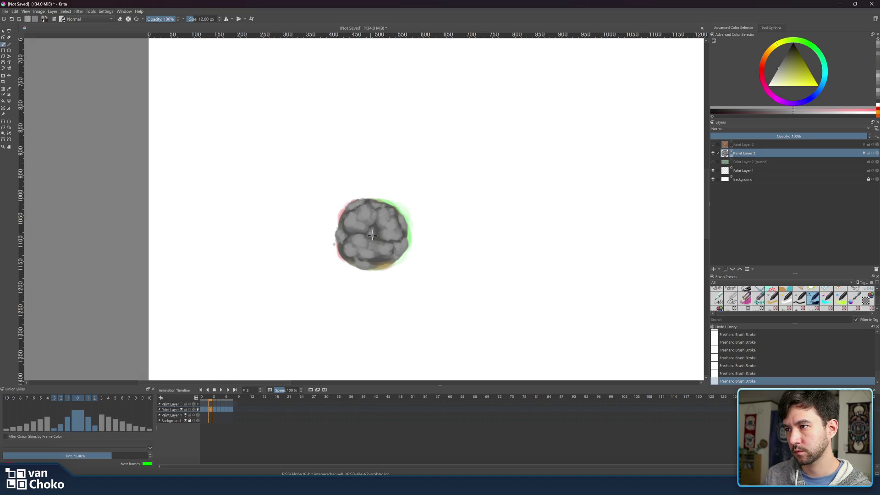
{"action": "left_click_drag", "start_coordinate": [209, 396], "coordinate": [217, 396]}
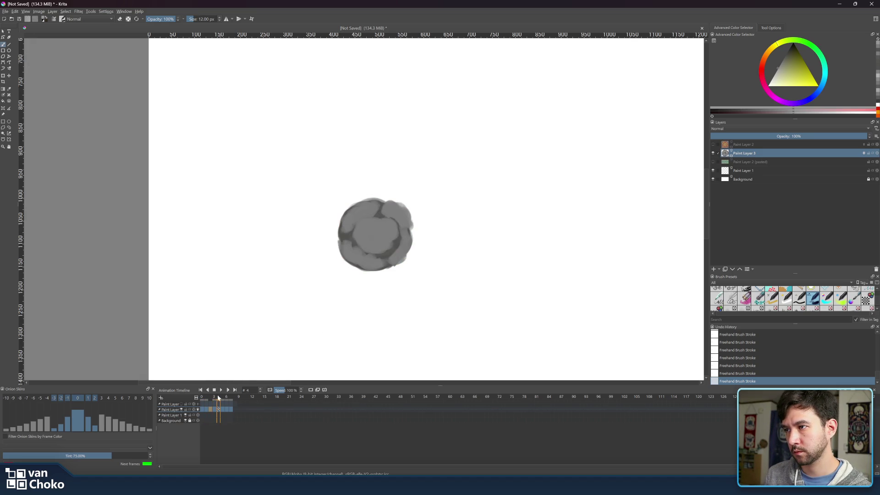
- Paint light rounded cloud blobs on frame 4's puff, using brush sizes 38, 28, 26 and 14 px
{"action": "mouse_move", "coordinate": [367, 229]}
{"action": "left_mouse_down", "text": "shift"}
{"action": "mouse_move", "coordinate": [372, 243]}
{"action": "mouse_move", "coordinate": [385, 244]}
{"action": "mouse_move", "coordinate": [378, 246]}
{"action": "mouse_move", "coordinate": [367, 244]}
{"action": "mouse_move", "coordinate": [394, 230]}
{"action": "left_mouse_up", "text": "shift"}
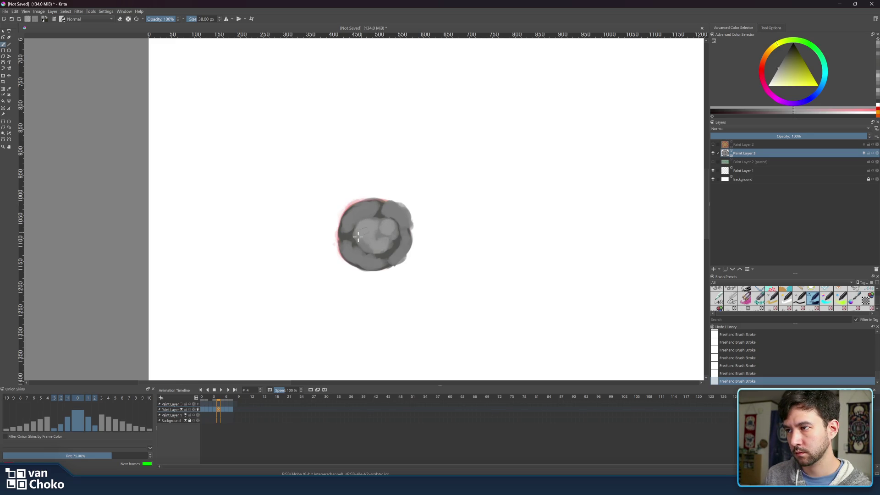
{"action": "key", "text": "bracketleft"}
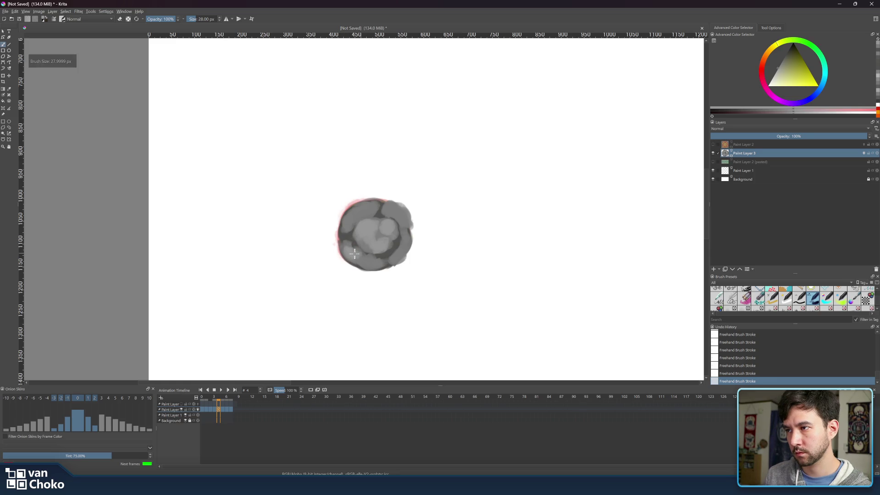
{"action": "key", "text": "bracketleft"}
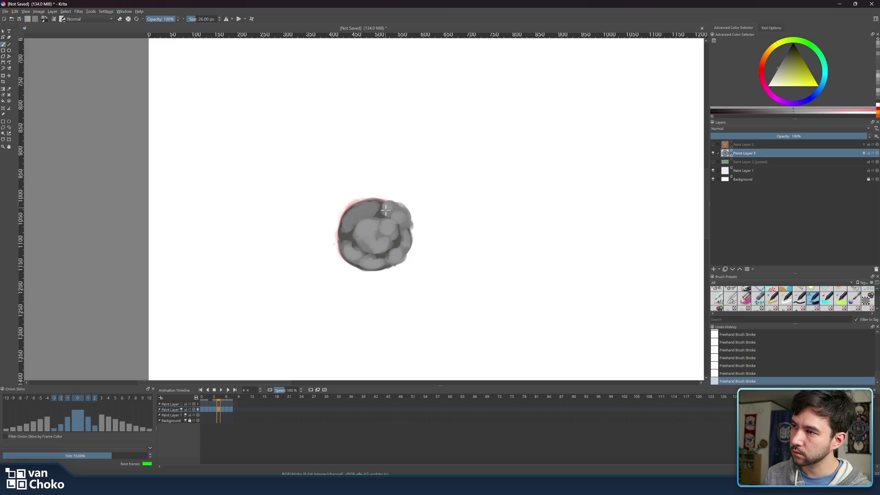
{"action": "left_click", "coordinate": [408, 217]}
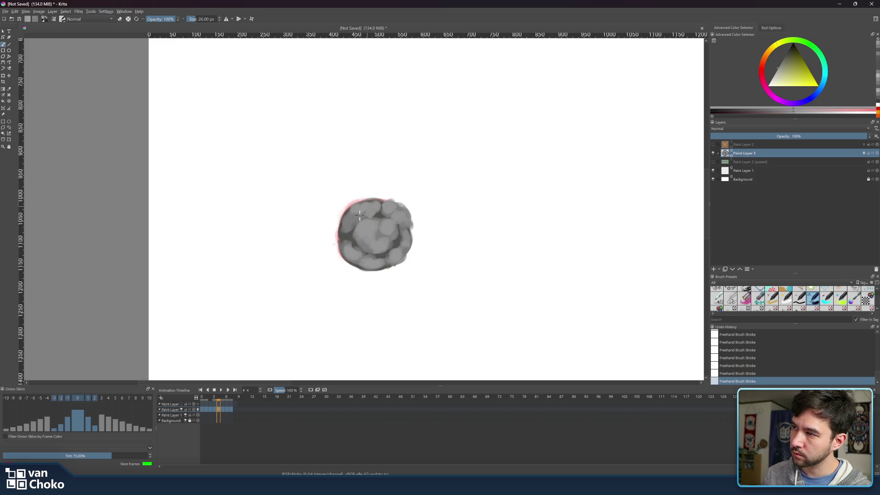
{"action": "key", "text": "bracketleft"}
{"action": "key", "text": "bracketleft"}
{"action": "key", "text": "bracketleft"}
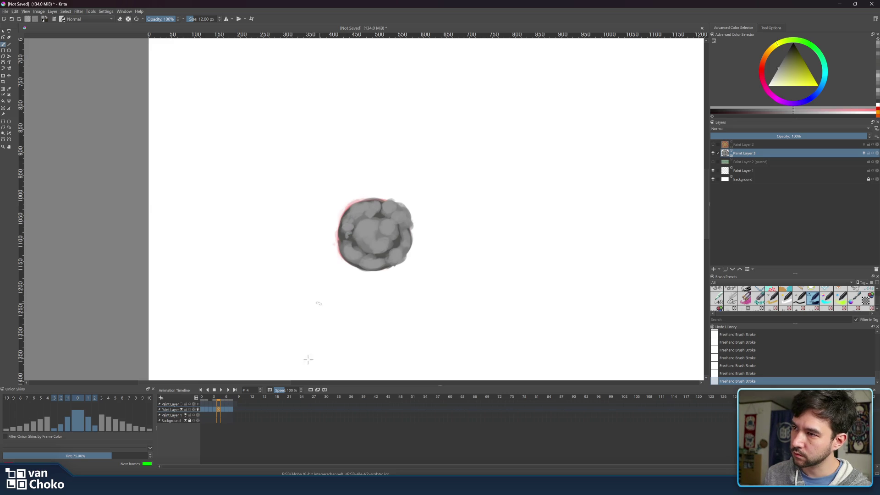
{"action": "mouse_move", "coordinate": [219, 400]}
{"action": "left_mouse_down"}
{"action": "mouse_move", "coordinate": [208, 397]}
{"action": "mouse_move", "coordinate": [222, 397]}
{"action": "left_mouse_up"}
{"action": "key", "text": "bracketright"}
{"action": "key", "text": "bracketright"}
{"action": "key", "text": "bracketright"}
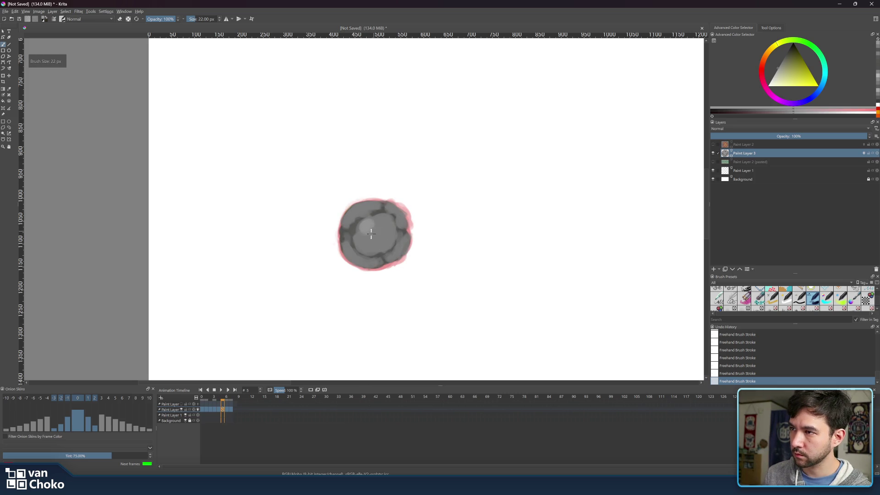
- Fill the frame-5 circle's lower-left and upper-right with lighter strokes, enlarging the brush to 24 px
{"action": "left_click_drag", "start_coordinate": [364, 246], "coordinate": [394, 227]}
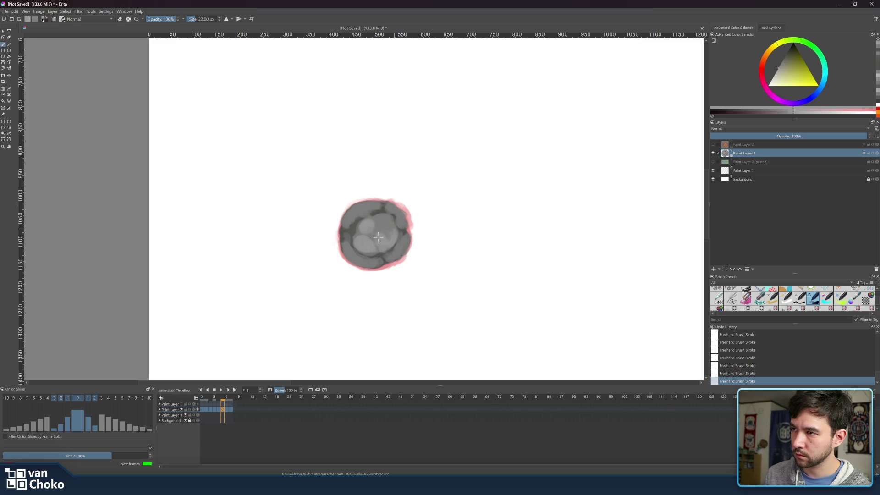
{"action": "mouse_move", "coordinate": [383, 217]}
{"action": "left_mouse_down"}
{"action": "mouse_move", "coordinate": [378, 227]}
{"action": "mouse_move", "coordinate": [390, 222]}
{"action": "left_mouse_up"}
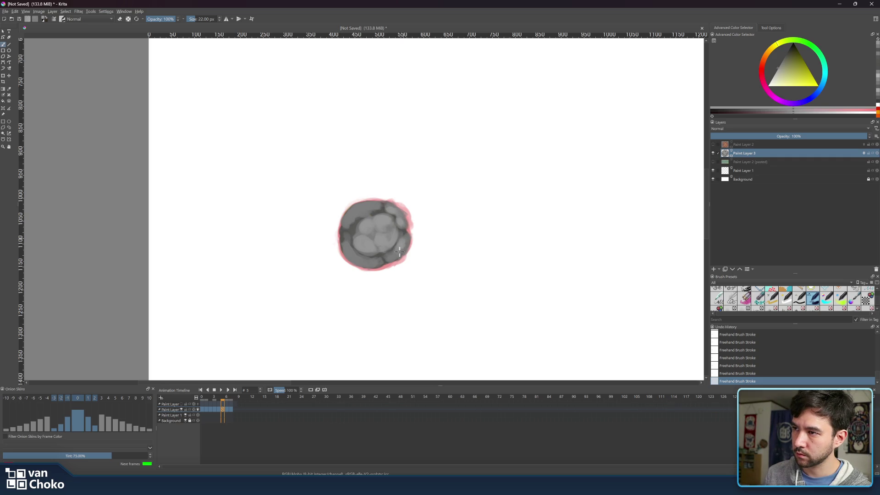
{"action": "key", "text": "bracketright"}
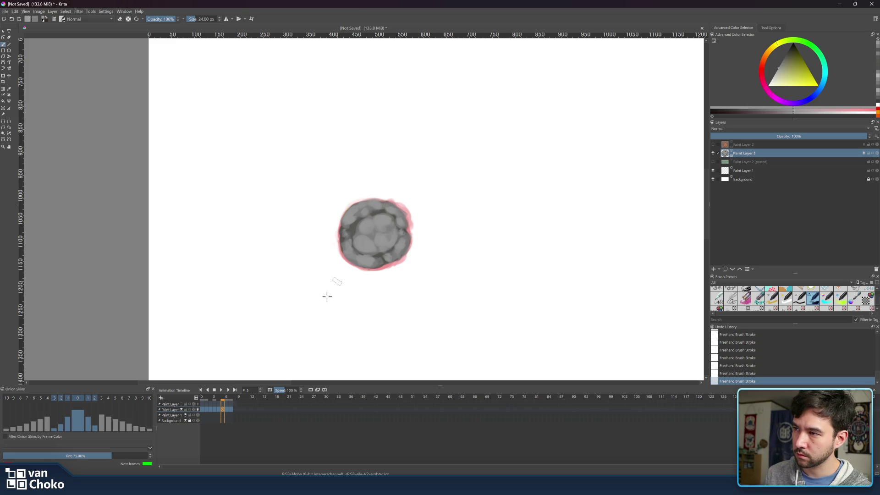
{"action": "left_click", "coordinate": [221, 400]}
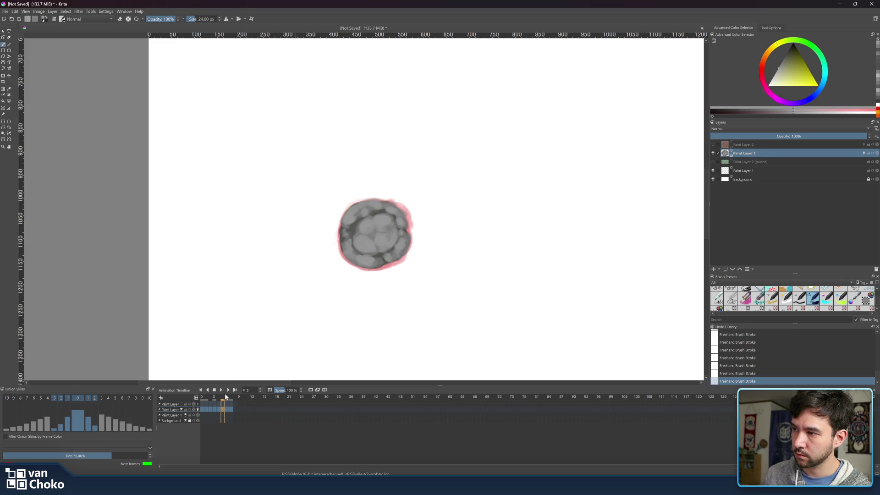
{"action": "left_click", "coordinate": [219, 399]}
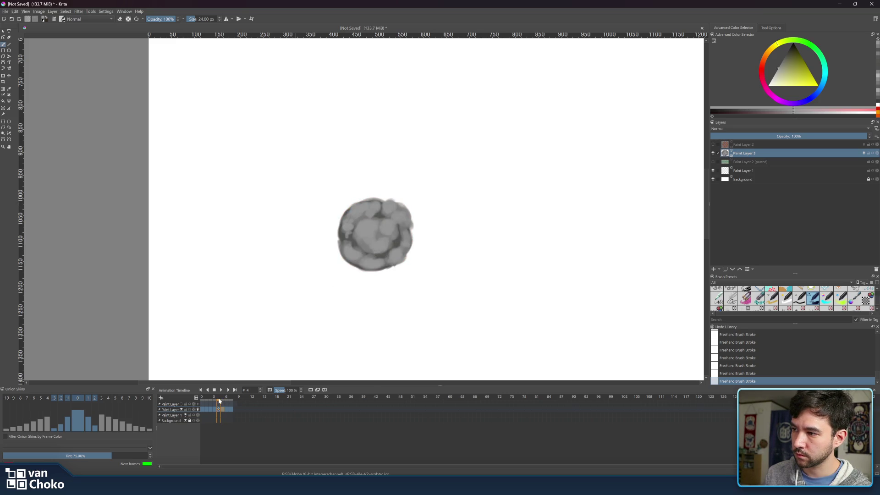
- Step forward to frame 6 with the brush set to 24 px
{"action": "left_click", "coordinate": [220, 400]}
{"action": "left_click", "coordinate": [225, 402]}
{"action": "left_click", "coordinate": [226, 400]}
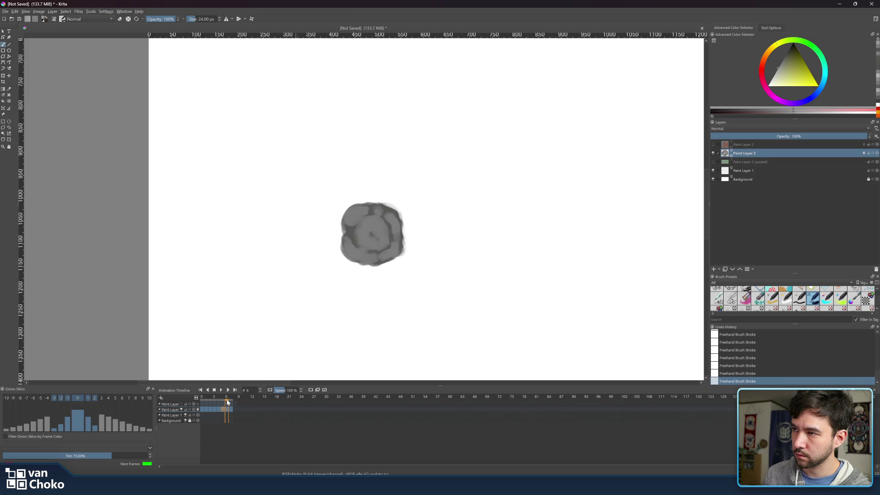
{"action": "key", "text": "bracketleft"}
{"action": "key", "text": "bracketright"}
- Dab light grey across the circle's upper-left, top and centre, then add a lighter stroke through its middle
{"action": "left_click", "coordinate": [349, 217]}
{"action": "left_click", "coordinate": [370, 209]}
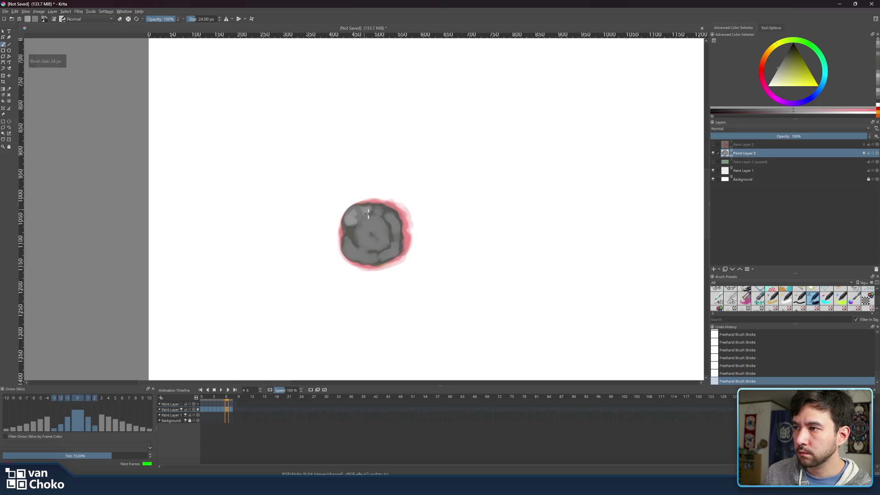
{"action": "left_click", "coordinate": [370, 217]}
{"action": "left_click", "coordinate": [369, 226]}
{"action": "left_click", "coordinate": [379, 226]}
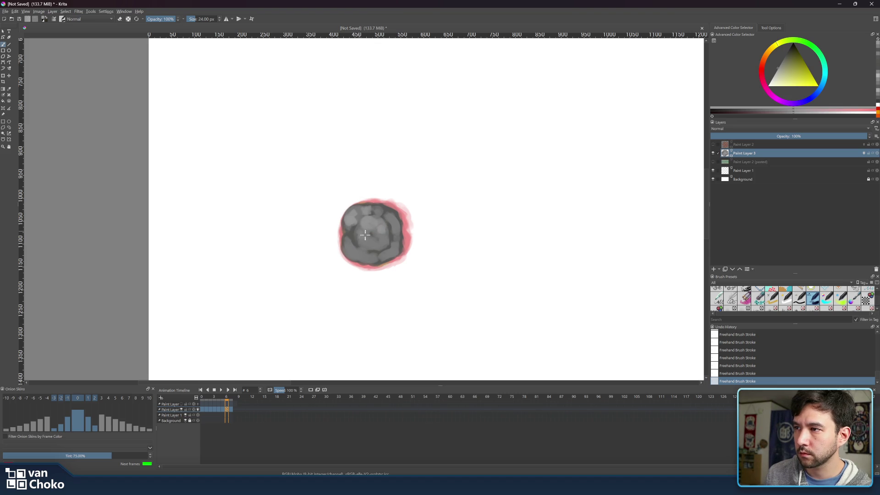
{"action": "mouse_move", "coordinate": [371, 239]}
{"action": "left_mouse_down"}
{"action": "mouse_move", "coordinate": [379, 246]}
{"action": "mouse_move", "coordinate": [388, 239]}
{"action": "mouse_move", "coordinate": [342, 244]}
{"action": "mouse_move", "coordinate": [367, 255]}
{"action": "left_mouse_up"}
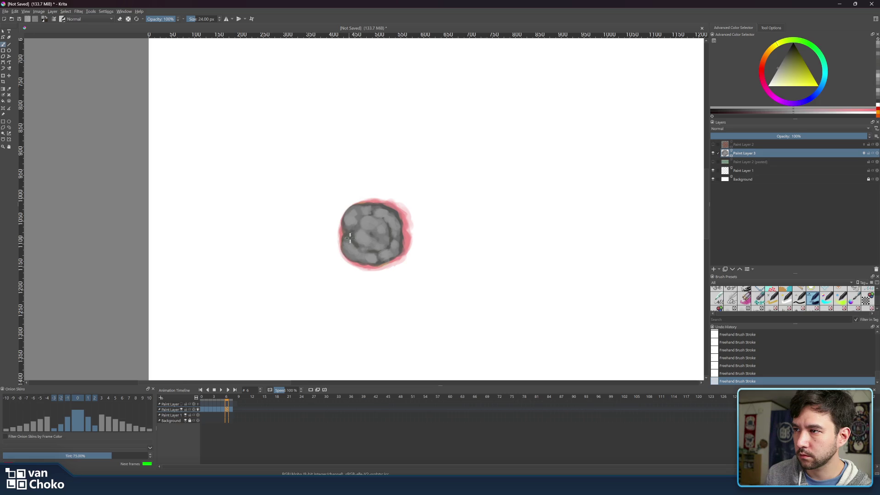
{"action": "mouse_move", "coordinate": [226, 399]}
{"action": "left_mouse_down"}
{"action": "mouse_move", "coordinate": [202, 404]}
{"action": "mouse_move", "coordinate": [230, 412]}
{"action": "mouse_move", "coordinate": [234, 403]}
{"action": "left_mouse_up"}
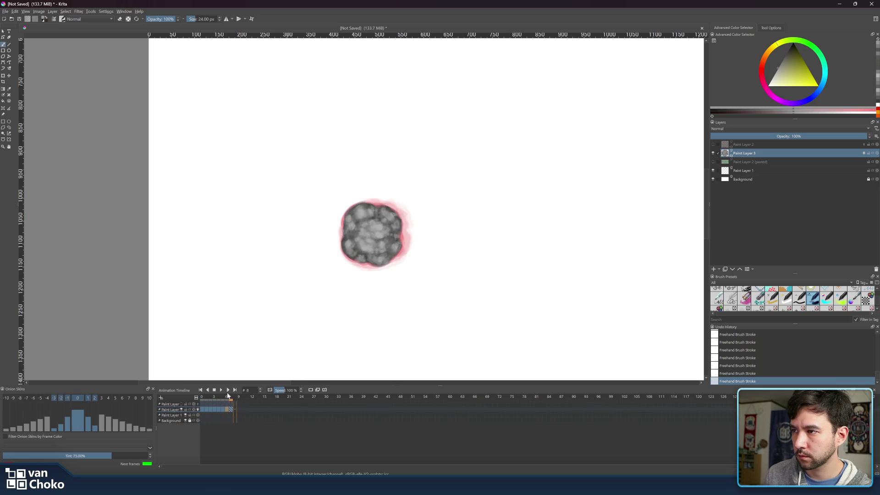
- Play the animation, lower the playback Speed, replay it, then stop on frame 7
{"action": "left_click", "coordinate": [220, 391]}
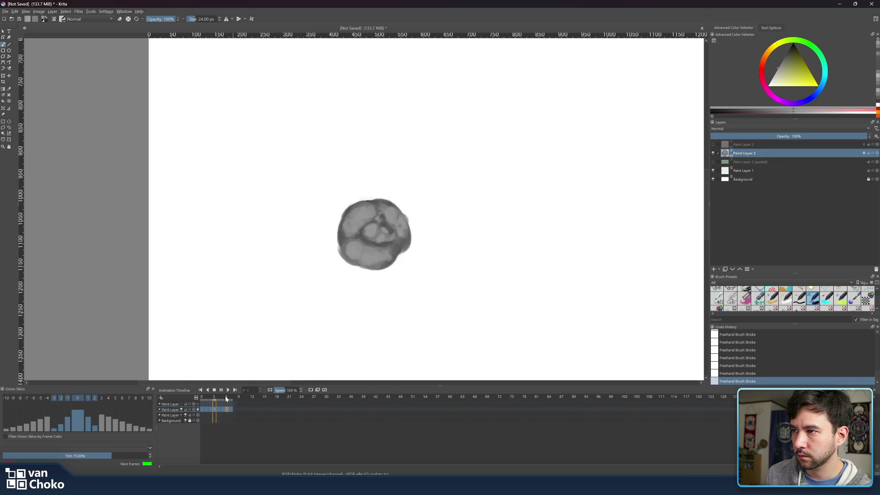
{"action": "left_click", "coordinate": [221, 391]}
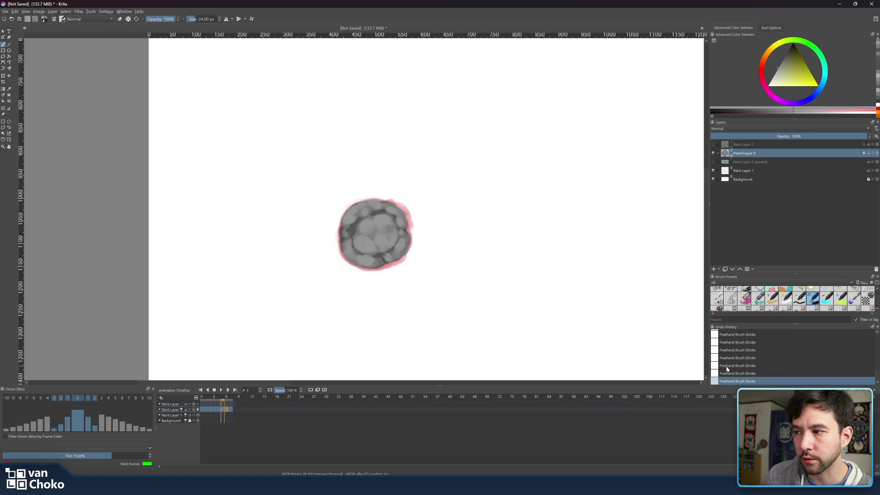
{"action": "left_click_drag", "start_coordinate": [295, 391], "coordinate": [277, 390]}
{"action": "left_click", "coordinate": [221, 390]}
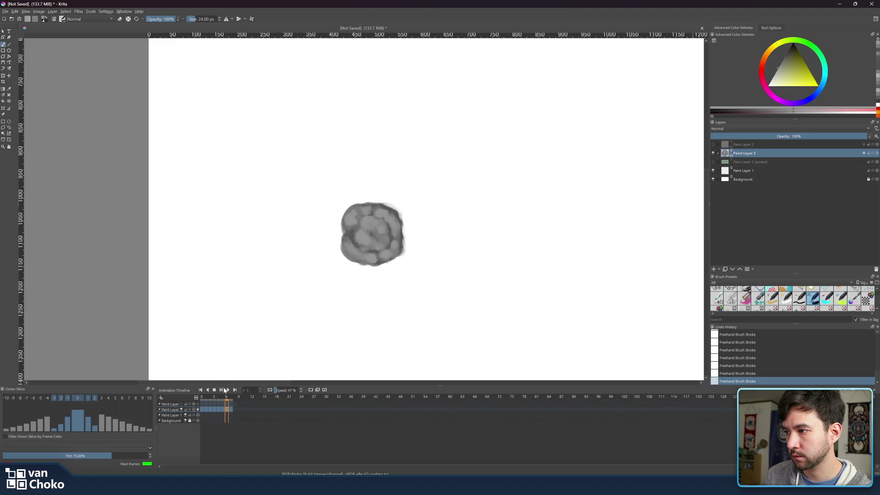
{"action": "left_click", "coordinate": [231, 410]}
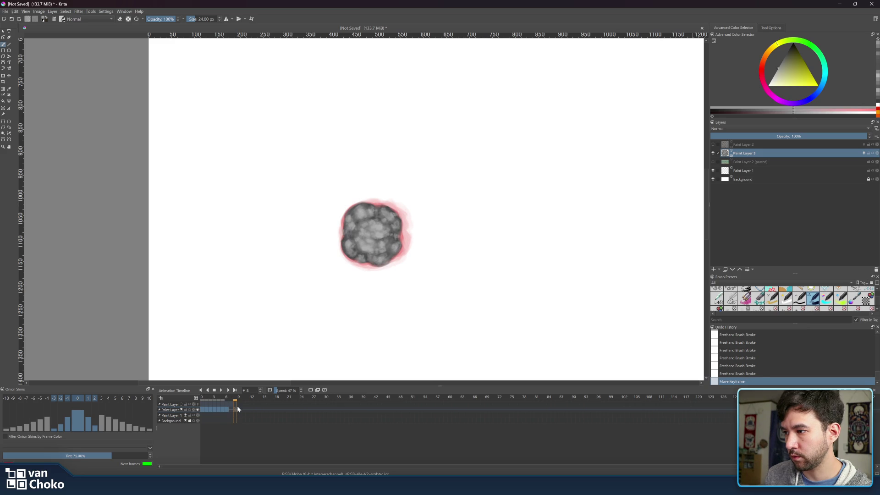
{"action": "left_click", "coordinate": [233, 400]}
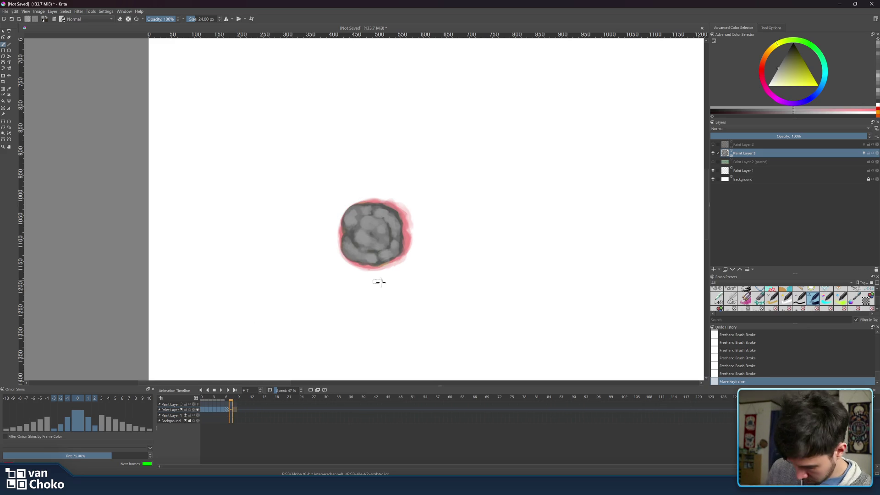
- Sample a light grey from the blob's edge and create a blank frame at frame 7
{"action": "left_click", "coordinate": [395, 208], "text": "ctrl"}
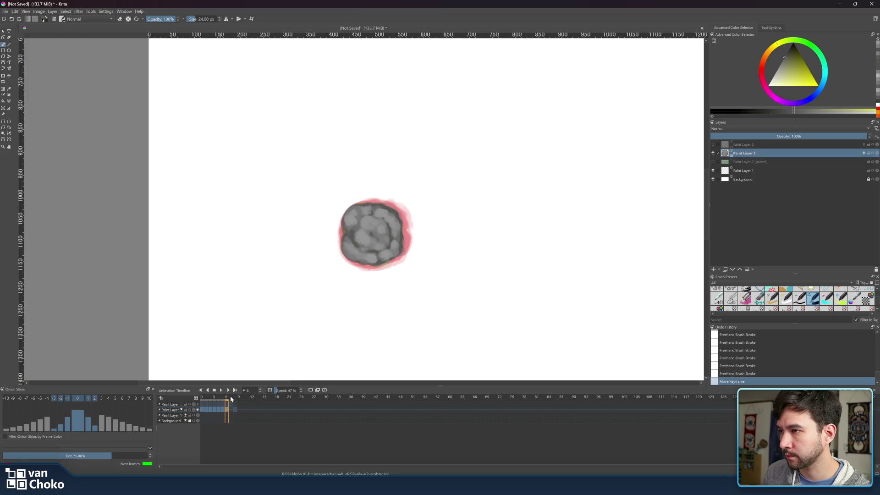
{"action": "right_click", "coordinate": [230, 413]}
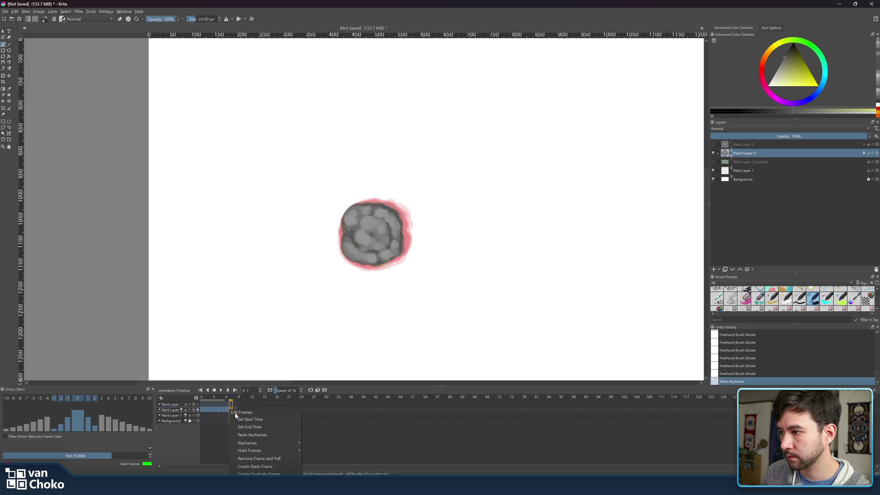
{"action": "left_click", "coordinate": [255, 469]}
- Paint a solid dark grey blob on frame 7, extending it along the right edge
{"action": "mouse_move", "coordinate": [375, 219]}
{"action": "left_mouse_down"}
{"action": "mouse_move", "coordinate": [385, 207]}
{"action": "mouse_move", "coordinate": [351, 212]}
{"action": "mouse_move", "coordinate": [343, 253]}
{"action": "mouse_move", "coordinate": [364, 264]}
{"action": "mouse_move", "coordinate": [392, 257]}
{"action": "mouse_move", "coordinate": [399, 248]}
{"action": "mouse_move", "coordinate": [390, 209]}
{"action": "mouse_move", "coordinate": [371, 209]}
{"action": "mouse_move", "coordinate": [350, 229]}
{"action": "mouse_move", "coordinate": [364, 230]}
{"action": "mouse_move", "coordinate": [355, 241]}
{"action": "mouse_move", "coordinate": [365, 252]}
{"action": "mouse_move", "coordinate": [394, 239]}
{"action": "mouse_move", "coordinate": [371, 258]}
{"action": "mouse_move", "coordinate": [365, 240]}
{"action": "mouse_move", "coordinate": [385, 219]}
{"action": "mouse_move", "coordinate": [388, 231]}
{"action": "mouse_move", "coordinate": [375, 210]}
{"action": "mouse_move", "coordinate": [365, 221]}
{"action": "mouse_move", "coordinate": [365, 206]}
{"action": "mouse_move", "coordinate": [345, 217]}
{"action": "mouse_move", "coordinate": [349, 242]}
{"action": "left_mouse_up"}
{"action": "left_click_drag", "start_coordinate": [399, 230], "coordinate": [396, 218]}
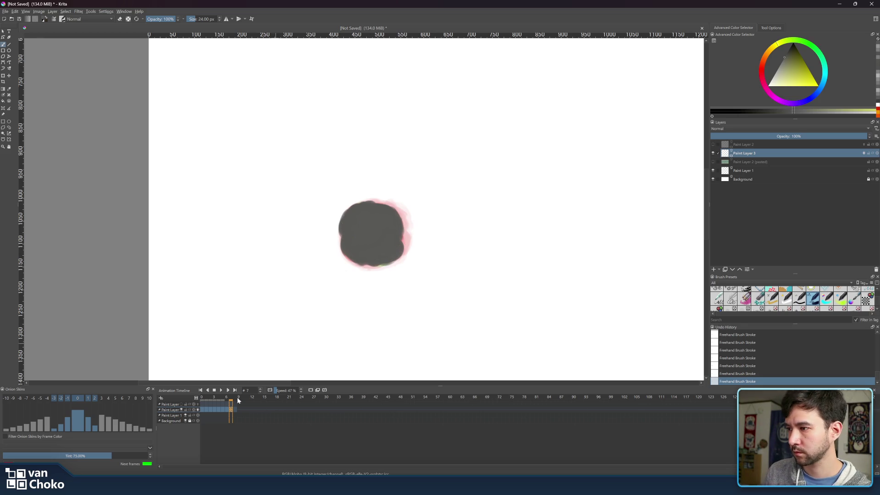
{"action": "left_click", "coordinate": [227, 397]}
- Sample a grey from frame 6 and paint a lighter highlight on frame 7's upper-left
{"action": "left_click", "coordinate": [398, 237], "text": "ctrl"}
{"action": "left_click", "coordinate": [231, 397]}
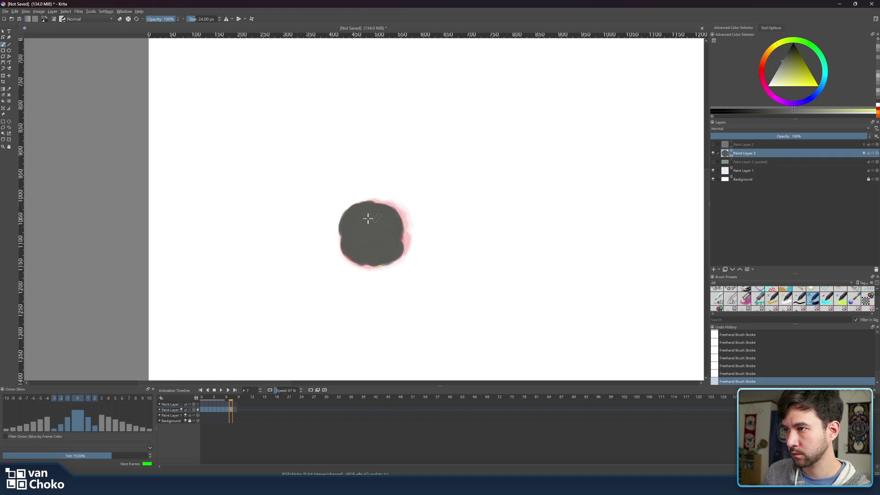
{"action": "mouse_move", "coordinate": [352, 224]}
{"action": "left_mouse_down"}
{"action": "mouse_move", "coordinate": [355, 210]}
{"action": "mouse_move", "coordinate": [348, 223]}
{"action": "left_mouse_up"}
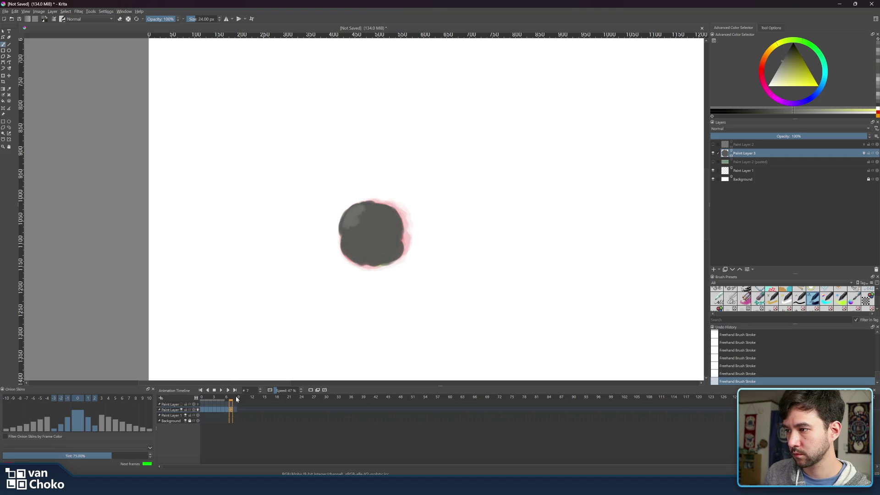
{"action": "key", "text": "Left"}
{"action": "key", "text": "Right"}
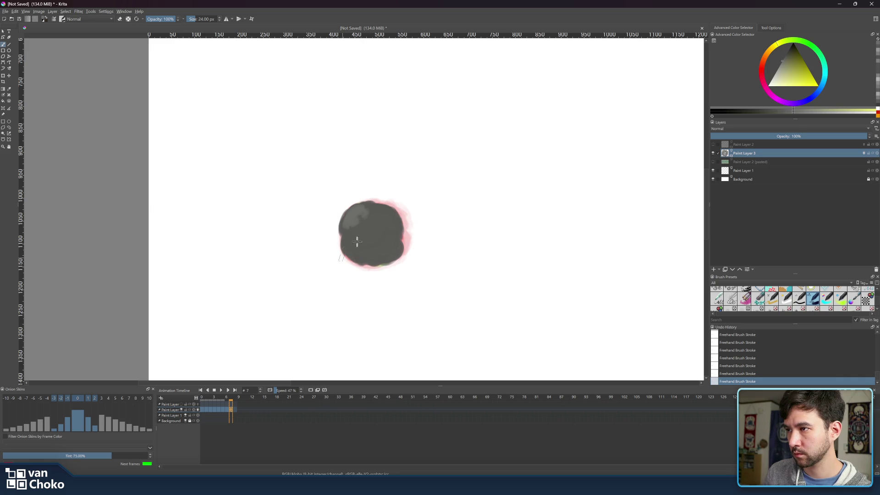
{"action": "left_click", "coordinate": [238, 398]}
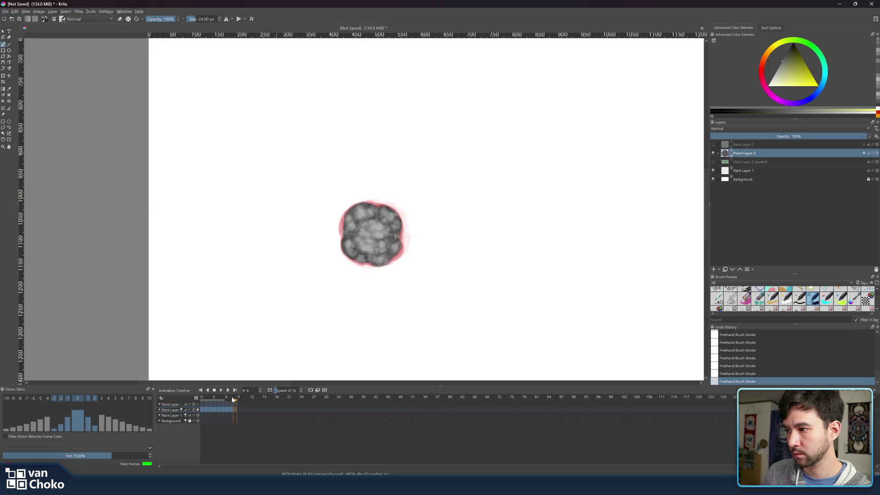
{"action": "left_click_drag", "start_coordinate": [229, 399], "coordinate": [233, 402]}
{"action": "left_click", "coordinate": [229, 398]}
- Spread lighter grey over frame 7's upper-left and right side, then resample grey from frame 6
{"action": "mouse_move", "coordinate": [363, 224]}
{"action": "left_mouse_down"}
{"action": "mouse_move", "coordinate": [359, 238]}
{"action": "mouse_move", "coordinate": [386, 242]}
{"action": "left_mouse_up"}
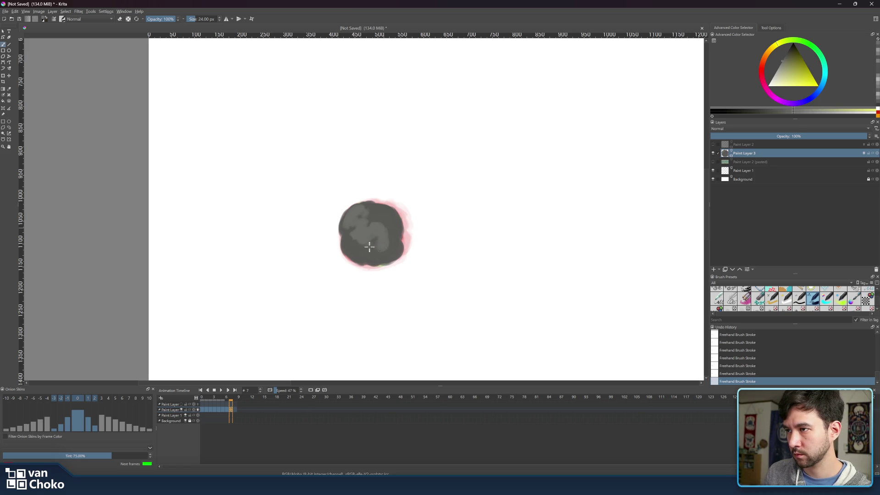
{"action": "mouse_move", "coordinate": [369, 223]}
{"action": "left_mouse_down"}
{"action": "mouse_move", "coordinate": [396, 235]}
{"action": "mouse_move", "coordinate": [372, 247]}
{"action": "left_mouse_up"}
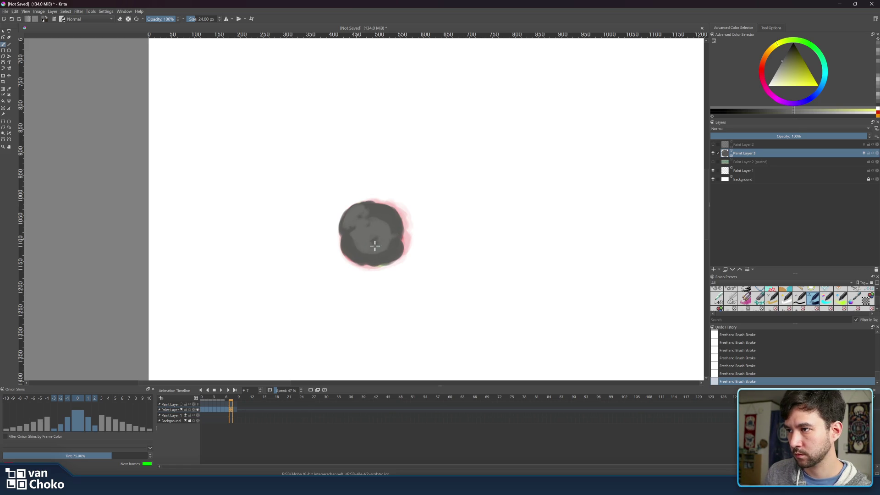
{"action": "left_click_drag", "start_coordinate": [235, 395], "coordinate": [231, 397]}
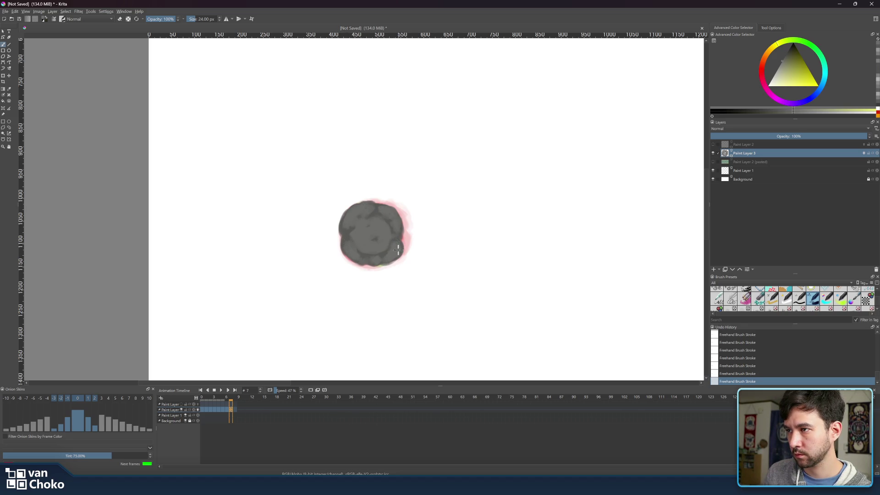
{"action": "left_click_drag", "start_coordinate": [233, 396], "coordinate": [227, 398]}
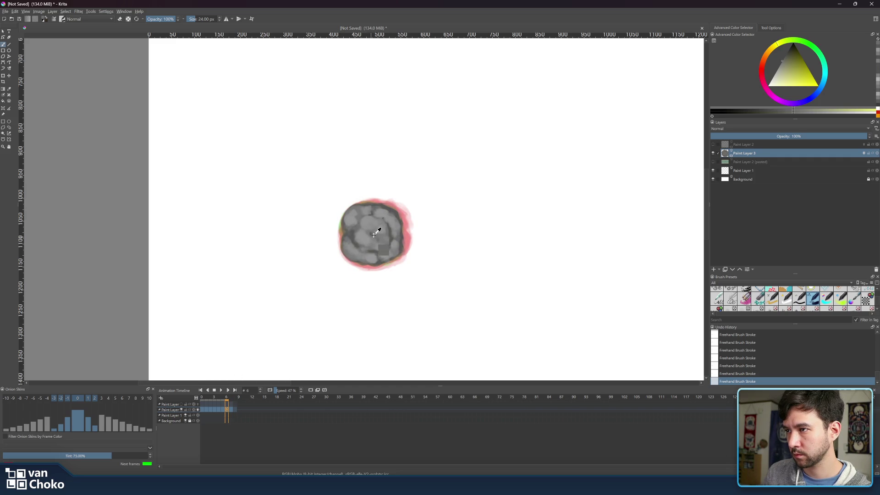
{"action": "left_click", "coordinate": [380, 226], "text": "ctrl"}
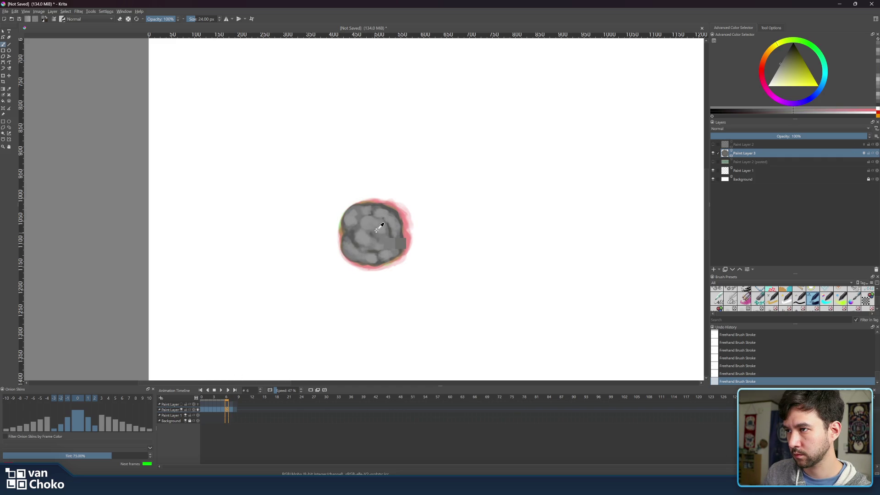
{"action": "key", "text": "period"}
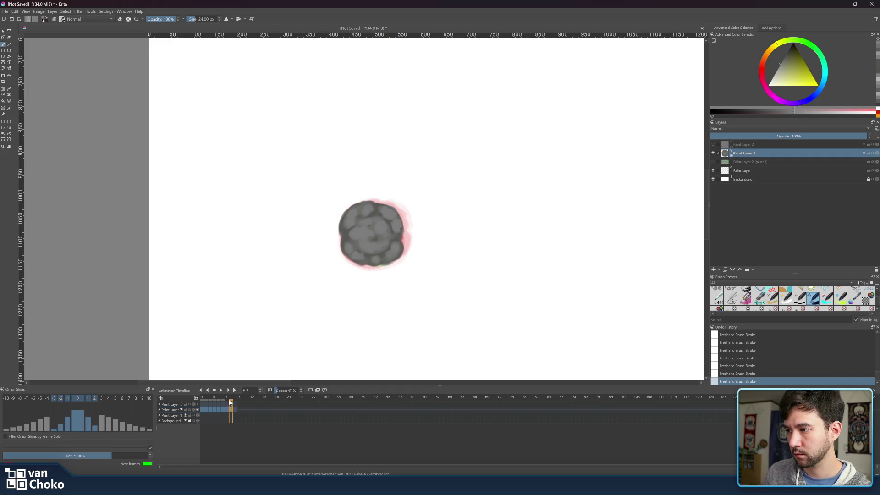
- Sample a grey from frame 6's blob to texture frame 7
{"action": "left_click", "coordinate": [227, 398]}
{"action": "left_click", "coordinate": [366, 222], "text": "ctrl"}
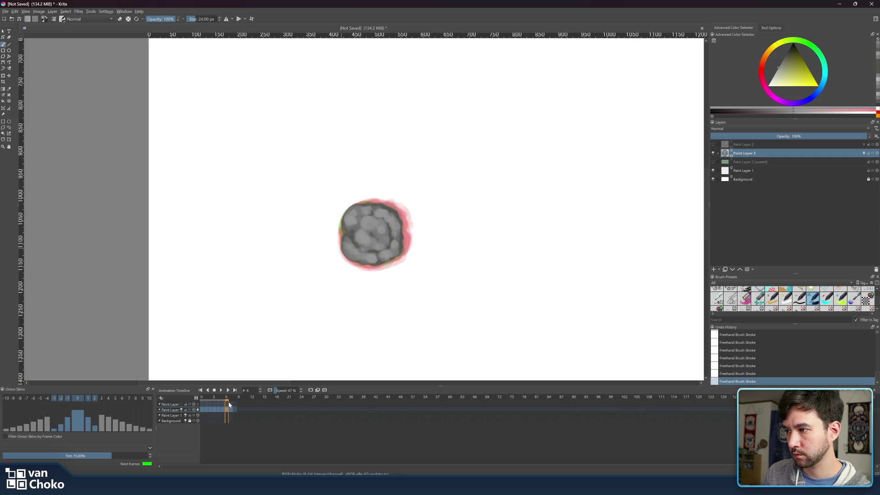
{"action": "left_click", "coordinate": [232, 396]}
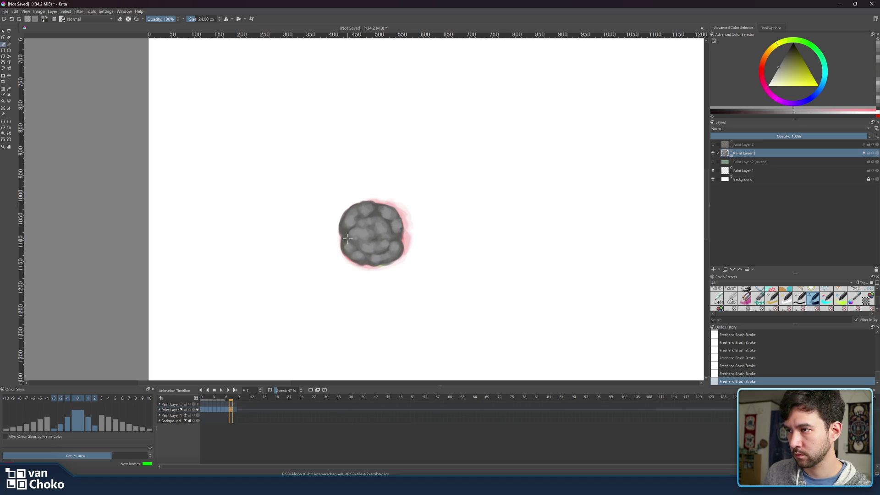
- Play the whole animation from the first frame, then stop playback
{"action": "left_click", "coordinate": [231, 393]}
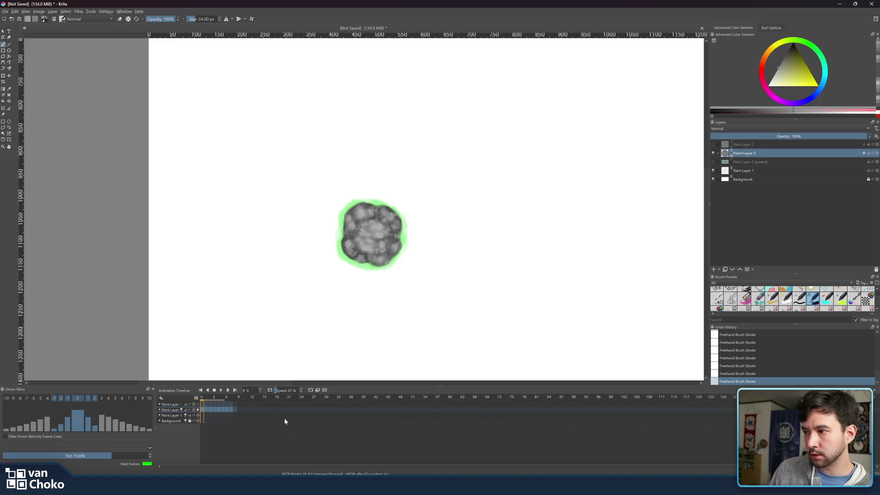
{"action": "left_click", "coordinate": [231, 407]}
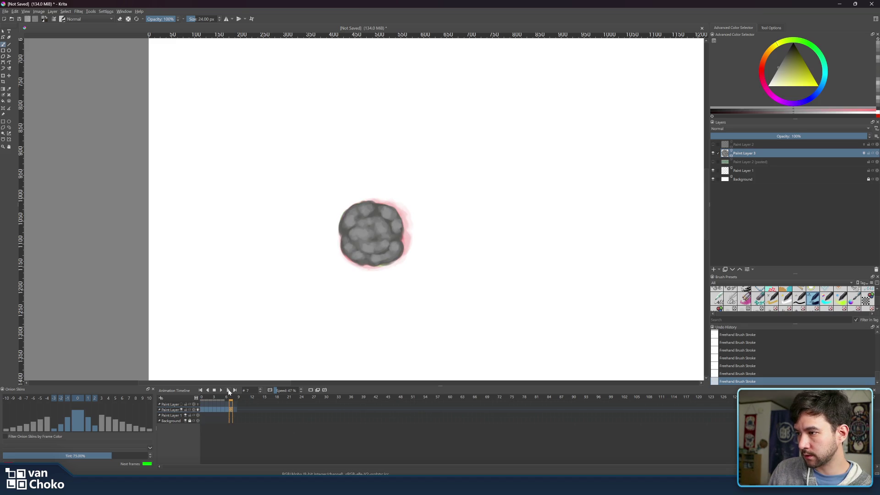
{"action": "left_click", "coordinate": [228, 391]}
{"action": "left_click", "coordinate": [222, 391]}
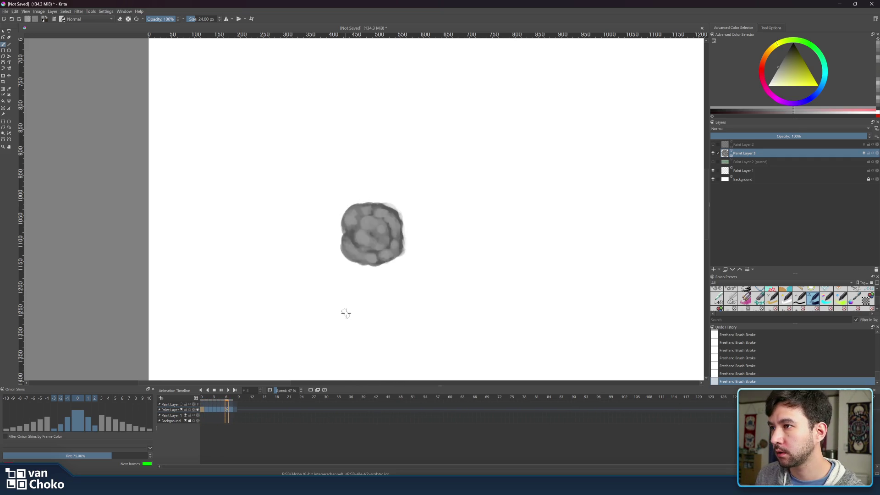
{"action": "left_click", "coordinate": [220, 391]}
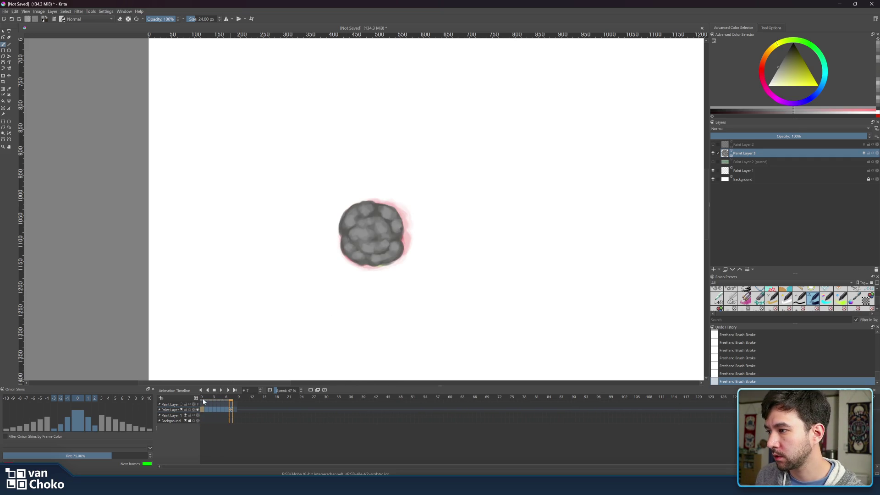
- Return the playhead to frame 0 and settle the brush size at 12 px
{"action": "left_click_drag", "start_coordinate": [244, 400], "coordinate": [201, 399]}
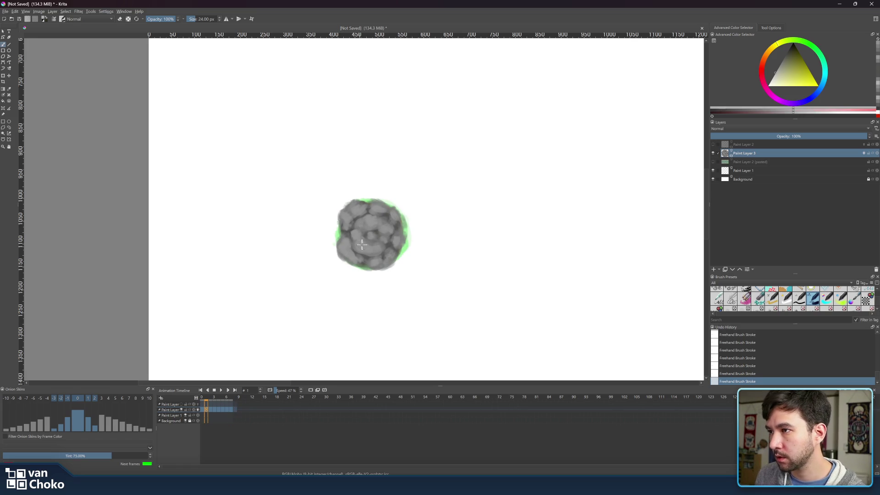
{"action": "key", "text": "bracketleft"}
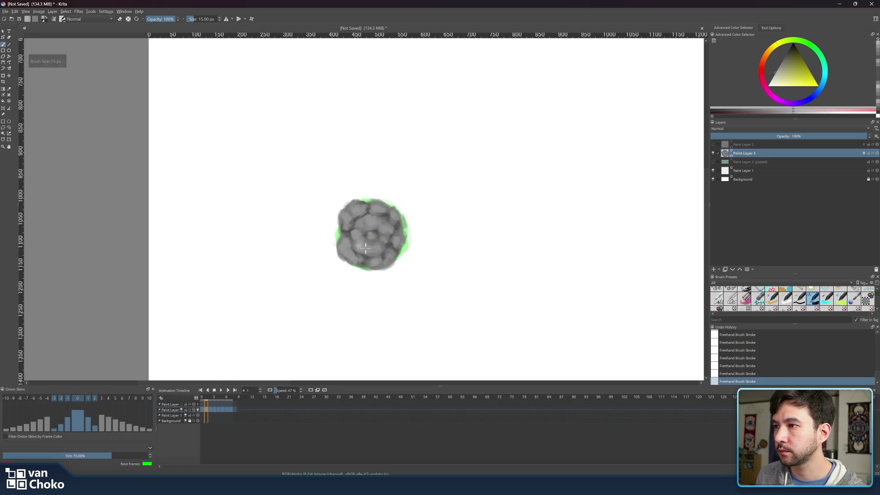
{"action": "key", "text": "bracketright"}
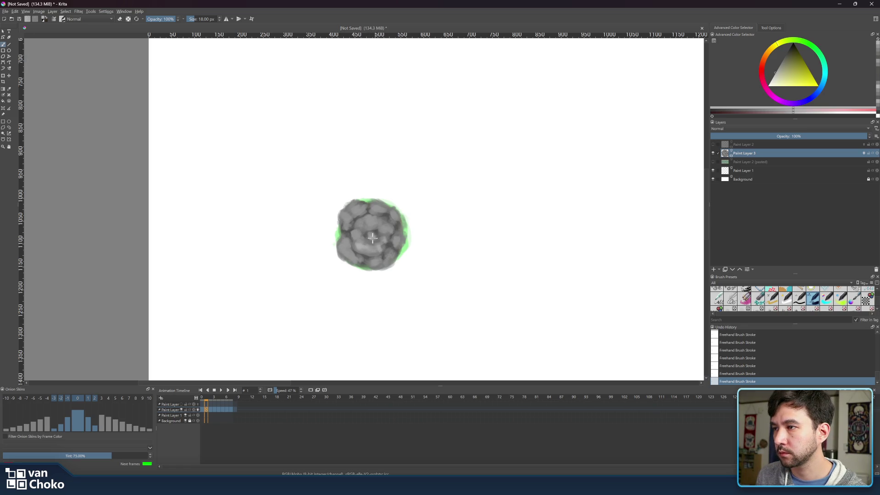
{"action": "key", "text": "bracketleft"}
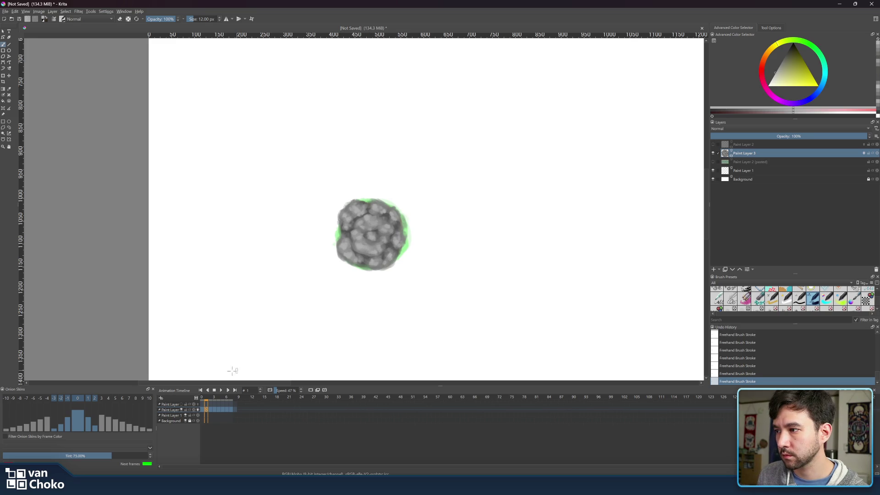
{"action": "left_click", "coordinate": [202, 397]}
- On frame 2, shrink the brush to 9 px and paint lighter grey cloud dabs on the blob's upper right
{"action": "left_click", "coordinate": [207, 398]}
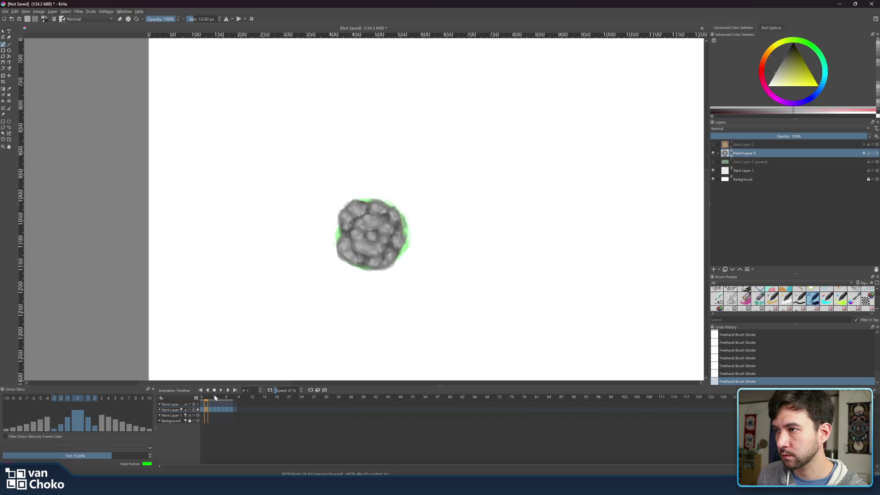
{"action": "left_click", "coordinate": [211, 397]}
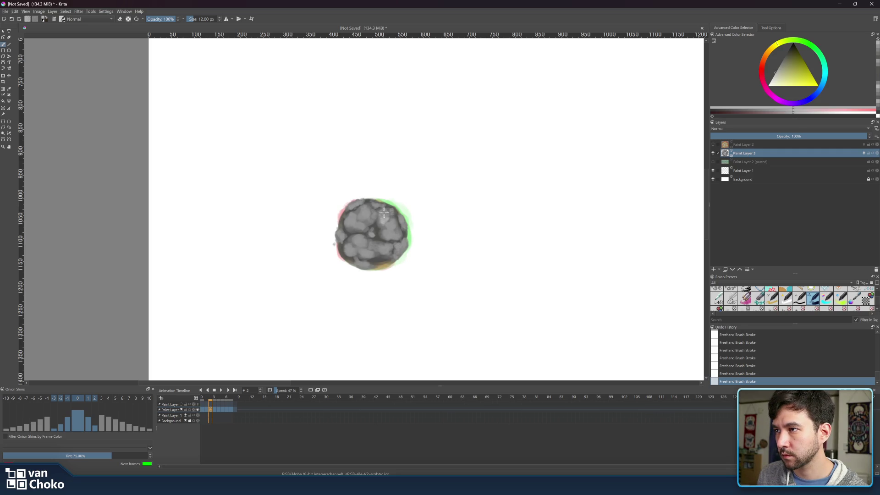
{"action": "key", "text": "bracketleft"}
{"action": "key", "text": "bracketleft"}
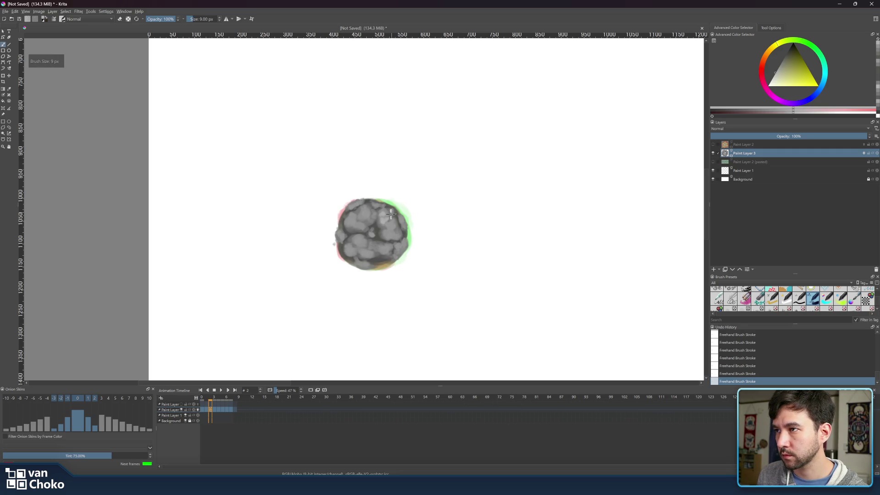
{"action": "left_click_drag", "start_coordinate": [391, 213], "coordinate": [384, 210]}
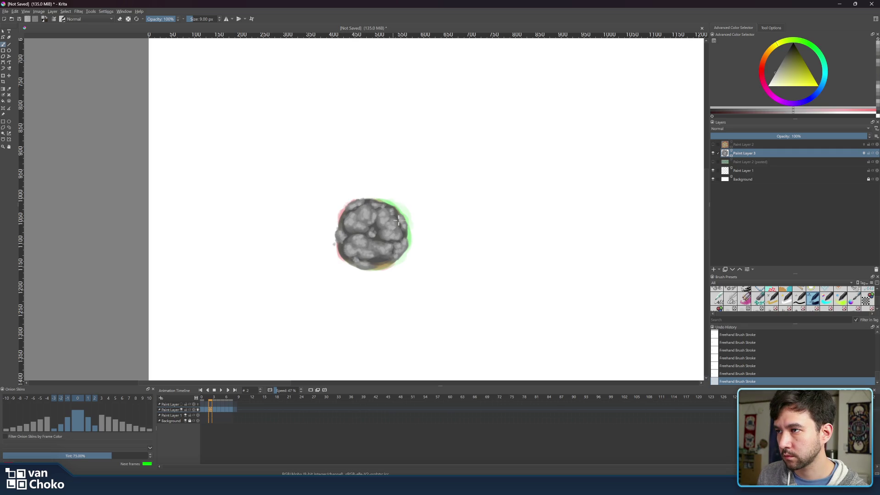
{"action": "left_click", "coordinate": [214, 409]}
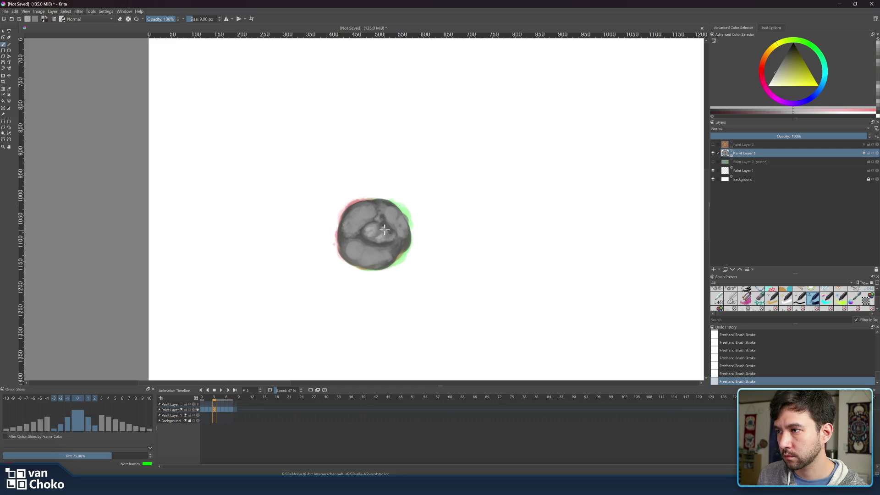
- Paint light grey marks in the blob's crater, then with a 13 px brush dab its upper right and right edge
{"action": "mouse_move", "coordinate": [381, 229]}
{"action": "left_mouse_down"}
{"action": "mouse_move", "coordinate": [393, 236]}
{"action": "mouse_move", "coordinate": [392, 215]}
{"action": "mouse_move", "coordinate": [398, 224]}
{"action": "left_mouse_up"}
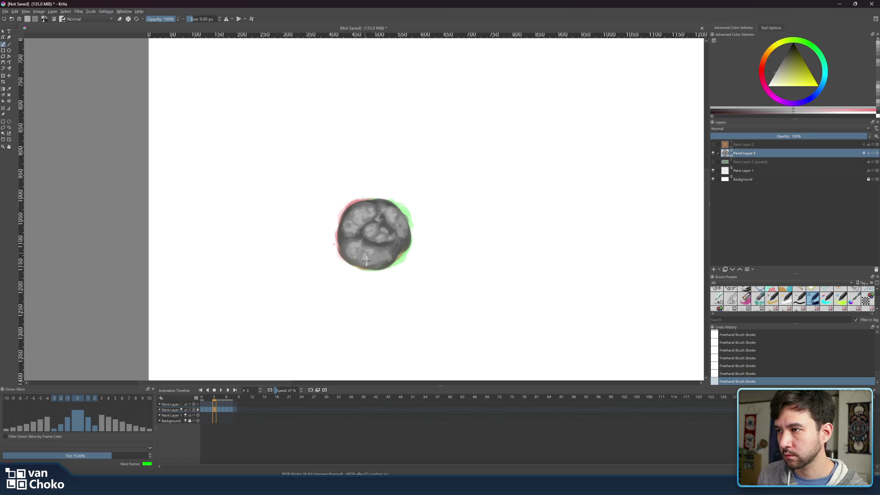
{"action": "key", "text": "bracketright"}
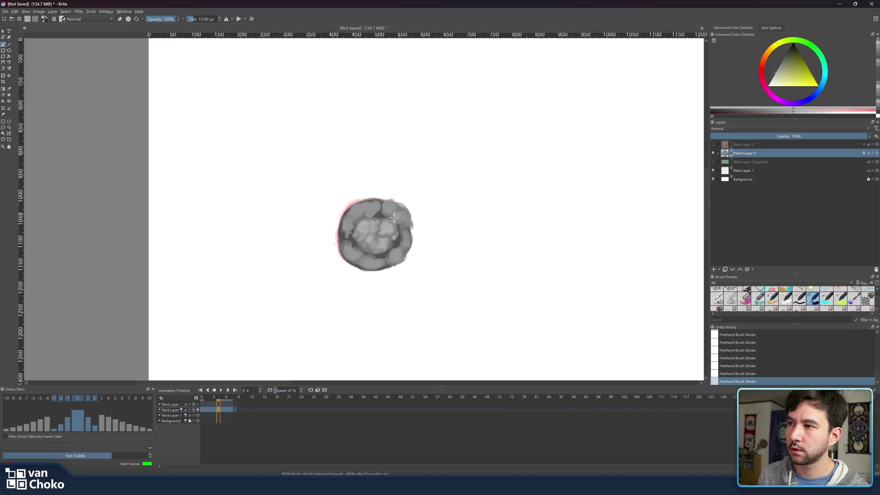
{"action": "left_click_drag", "start_coordinate": [393, 218], "coordinate": [402, 211]}
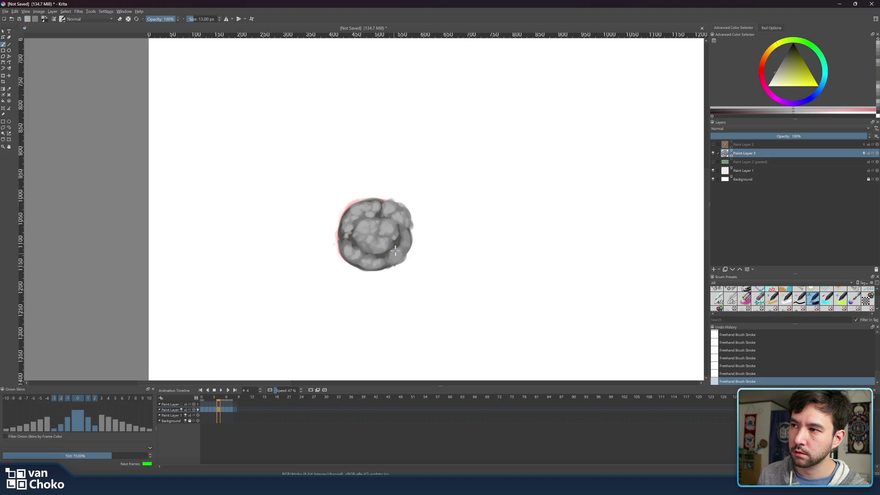
{"action": "left_click_drag", "start_coordinate": [408, 231], "coordinate": [406, 247]}
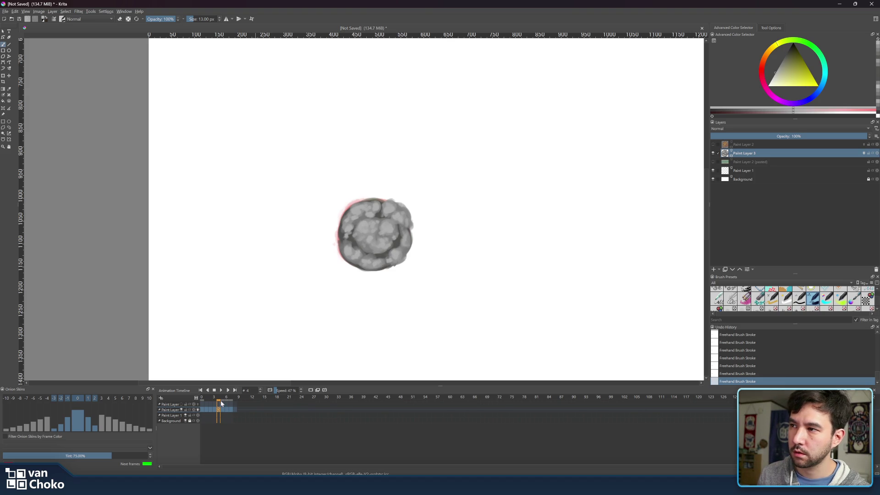
- Scrub the playhead back to frame 0 to review the painted blob frames
{"action": "mouse_move", "coordinate": [218, 398]}
{"action": "left_mouse_down"}
{"action": "mouse_move", "coordinate": [199, 401]}
{"action": "mouse_move", "coordinate": [222, 404]}
{"action": "left_mouse_up"}
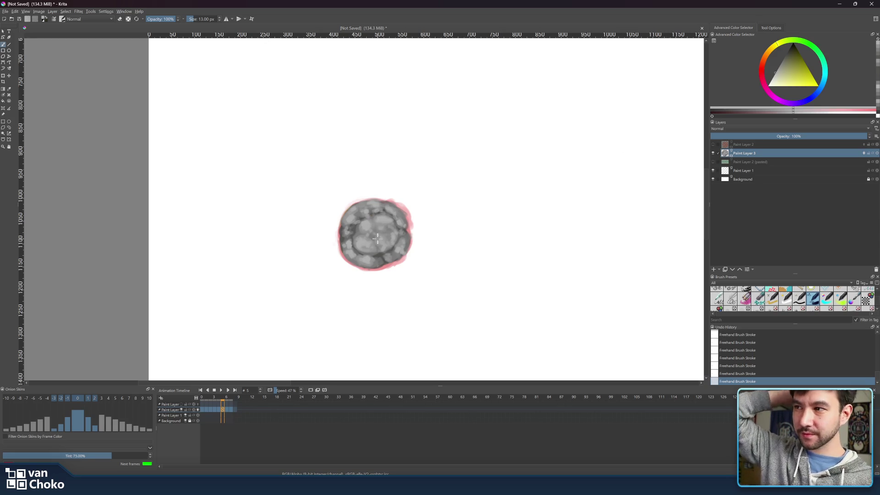
- Compare the drawings on frames 5 and 6 and sample the drawing's grey as paint colour
{"action": "left_click", "coordinate": [369, 251], "text": "ctrl"}
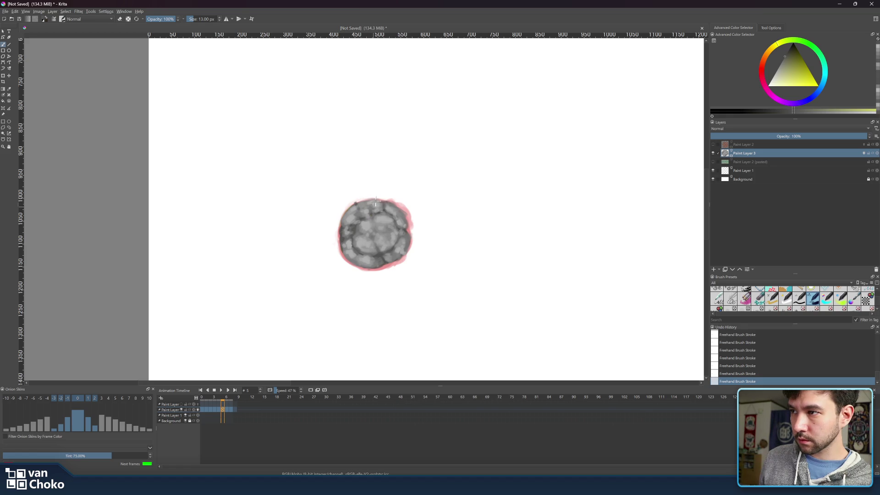
{"action": "left_click", "coordinate": [226, 400]}
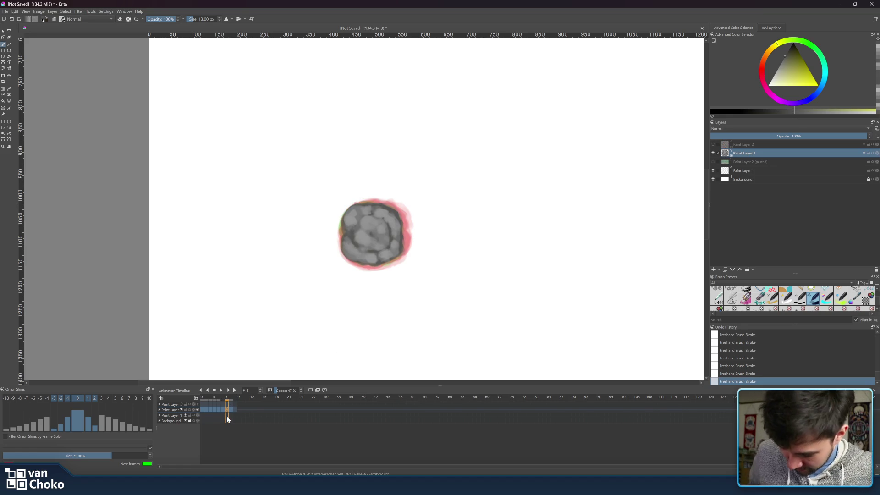
{"action": "key", "text": "Left"}
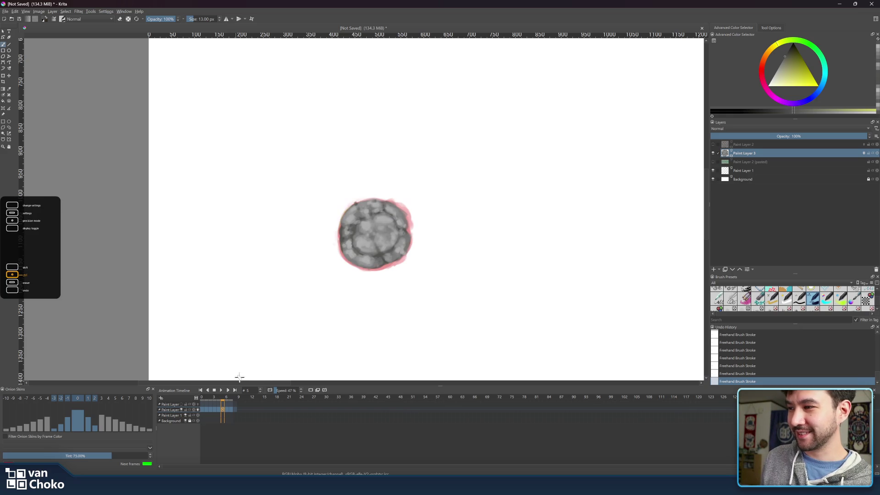
{"action": "left_click", "coordinate": [386, 215], "text": "ctrl"}
{"action": "left_click", "coordinate": [394, 214], "text": "ctrl"}
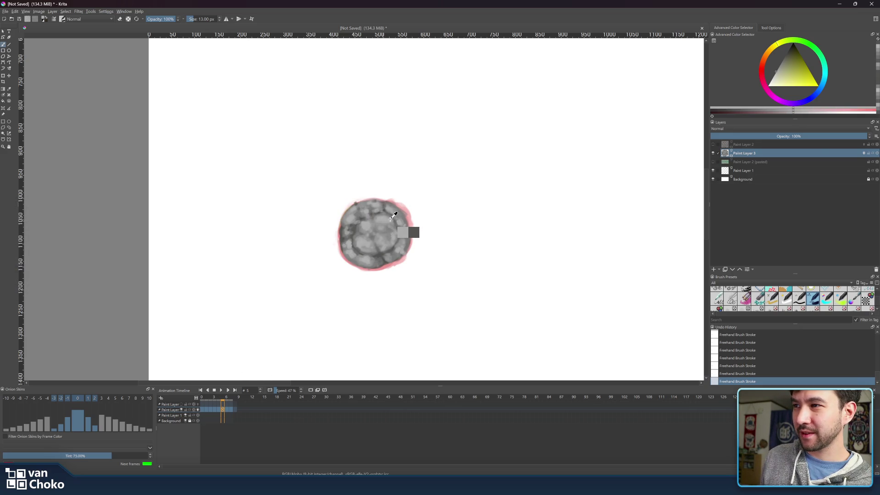
- View frames 6 and 7, then play the blob animation and stop it at frame 0
{"action": "left_click", "coordinate": [226, 400]}
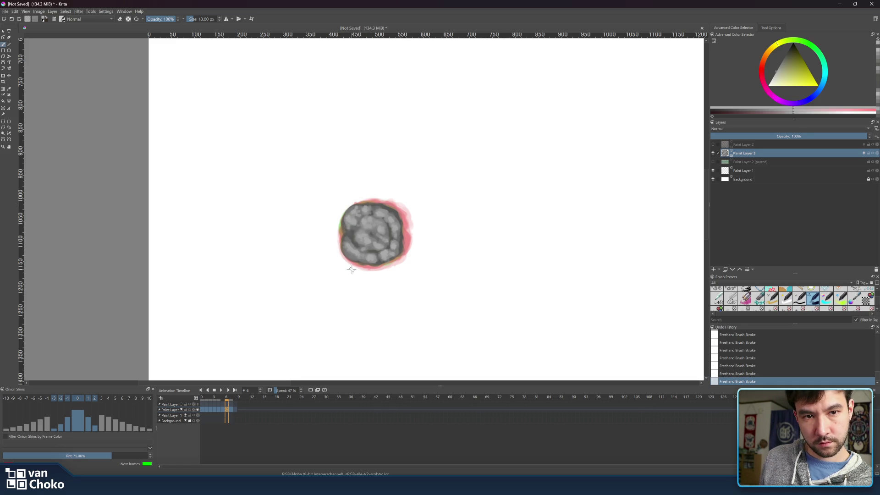
{"action": "left_click", "coordinate": [230, 396]}
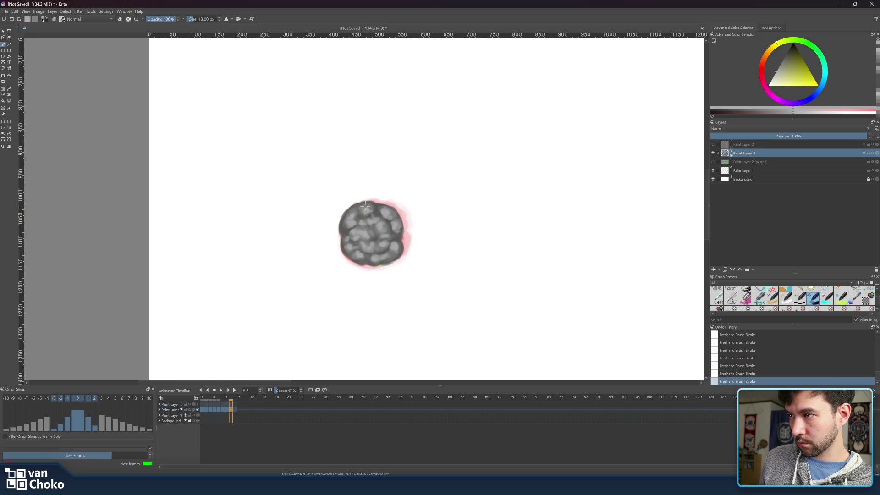
{"action": "left_click", "coordinate": [221, 390]}
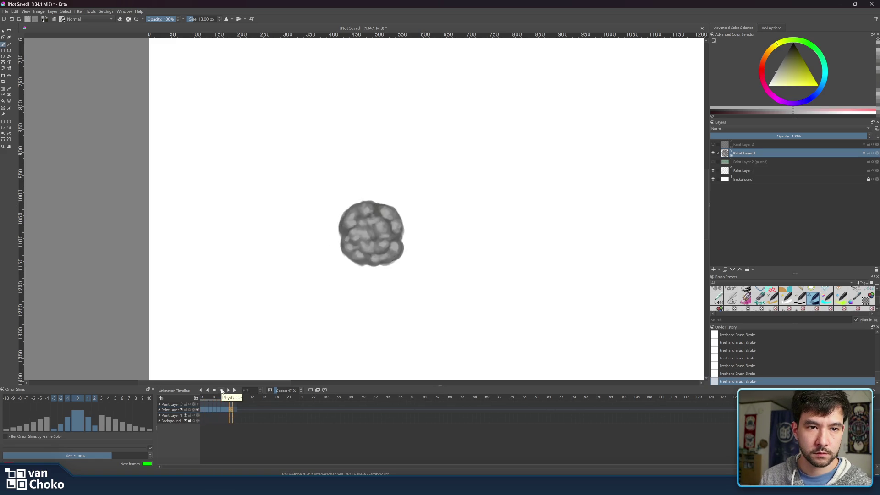
{"action": "left_click", "coordinate": [221, 390]}
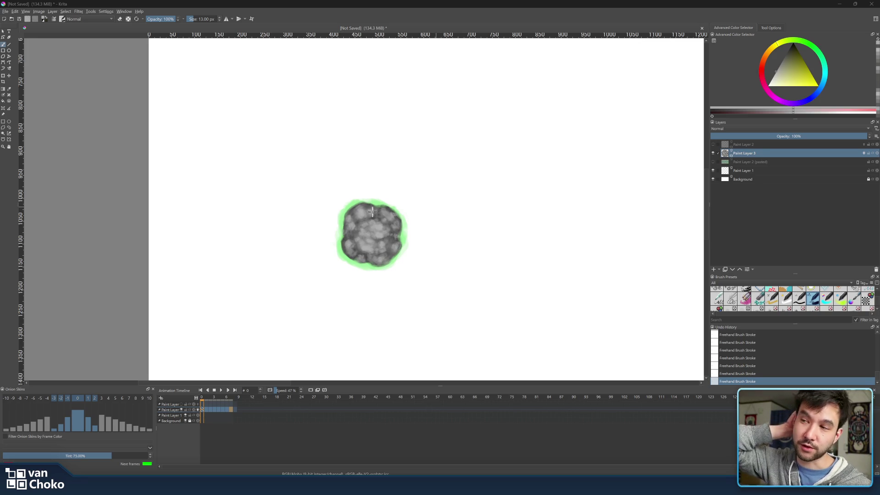
- Replay the animation, then on frame 1 pick the blob's grey and brush over its right edge
{"action": "left_click", "coordinate": [221, 390]}
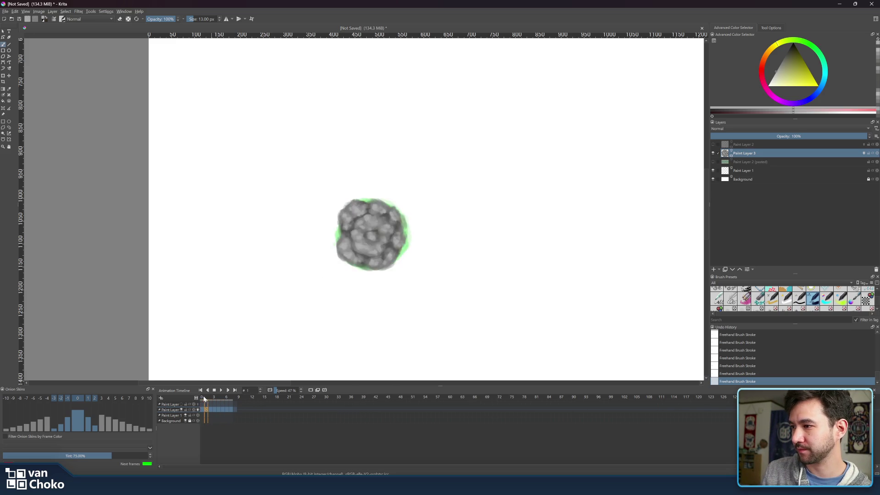
{"action": "left_click_drag", "start_coordinate": [203, 399], "coordinate": [205, 397]}
{"action": "left_click", "coordinate": [392, 241], "text": "ctrl"}
{"action": "left_click_drag", "start_coordinate": [403, 254], "coordinate": [407, 223]}
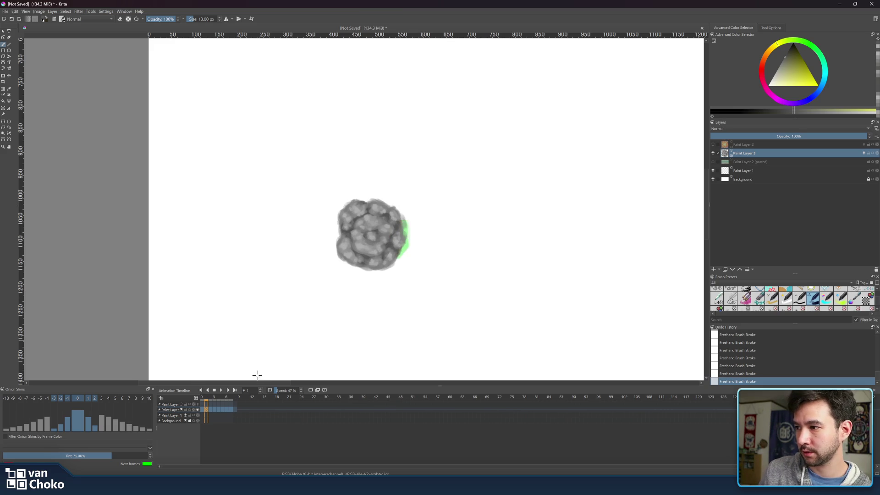
{"action": "left_click_drag", "start_coordinate": [209, 397], "coordinate": [217, 395]}
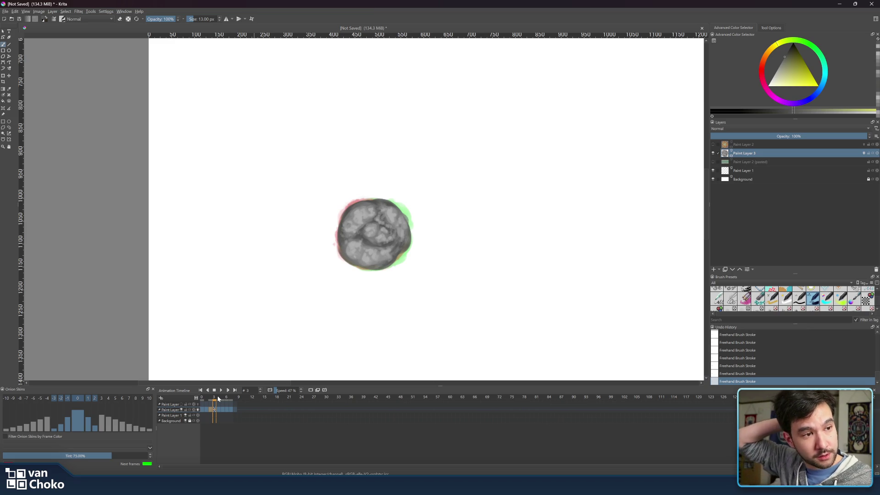
- Compare frame 0 without onion skin against frame 1 and pick a grey from the blob
{"action": "scroll", "coordinate": [372, 264], "scroll_direction": "up", "scroll_amount": 3}
{"action": "scroll", "coordinate": [372, 291], "scroll_direction": "down", "scroll_amount": 1}
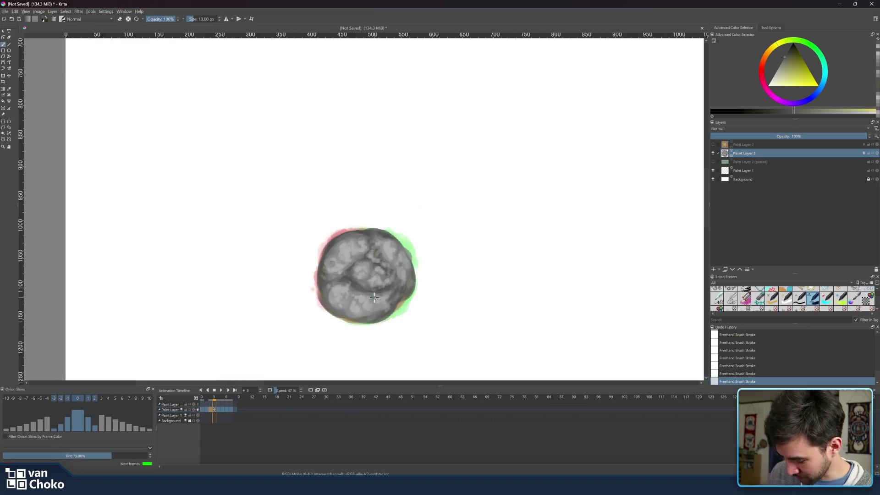
{"action": "key", "text": "ctrl"}
{"action": "left_click", "coordinate": [202, 395]}
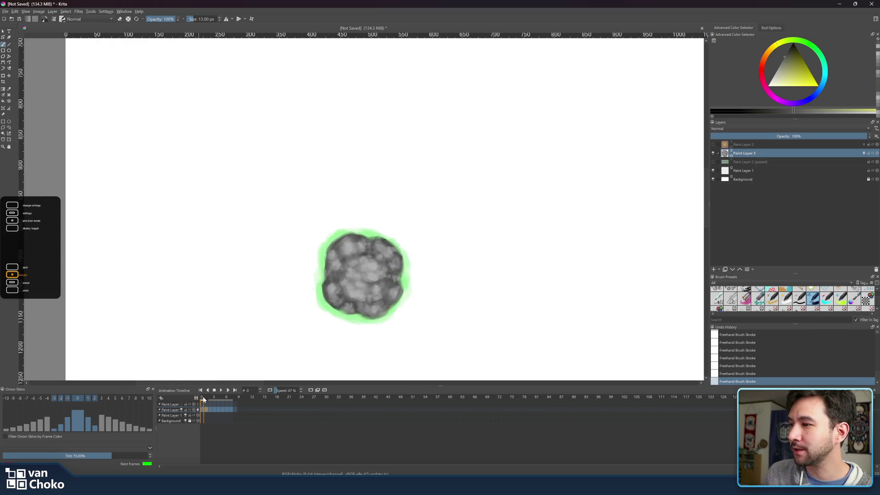
{"action": "left_click", "coordinate": [205, 395]}
{"action": "left_click", "coordinate": [198, 409]}
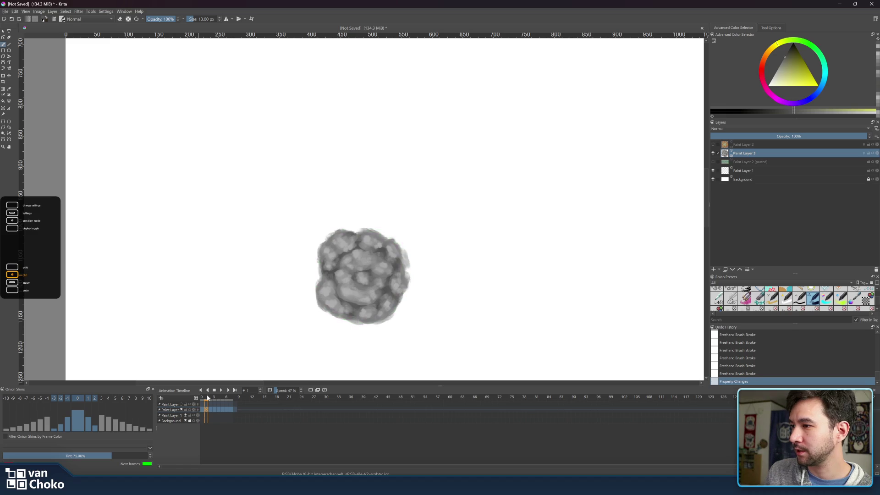
{"action": "left_click", "coordinate": [204, 398]}
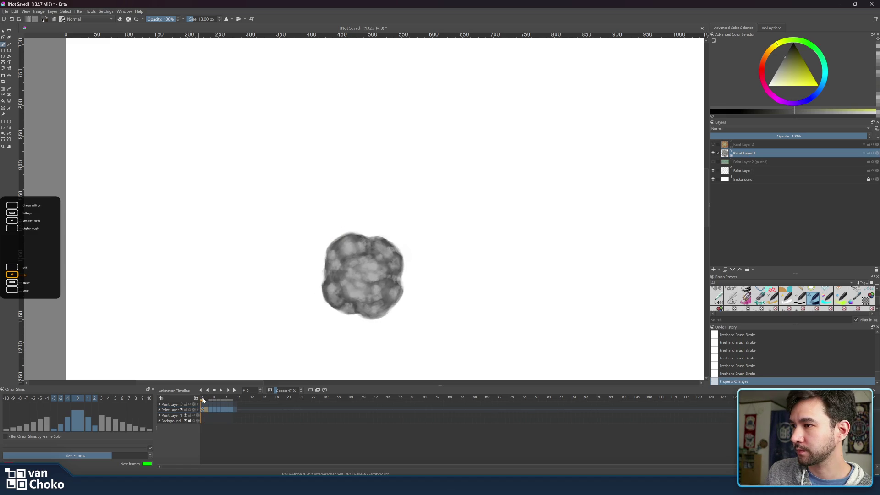
{"action": "left_click", "coordinate": [329, 279], "text": "ctrl"}
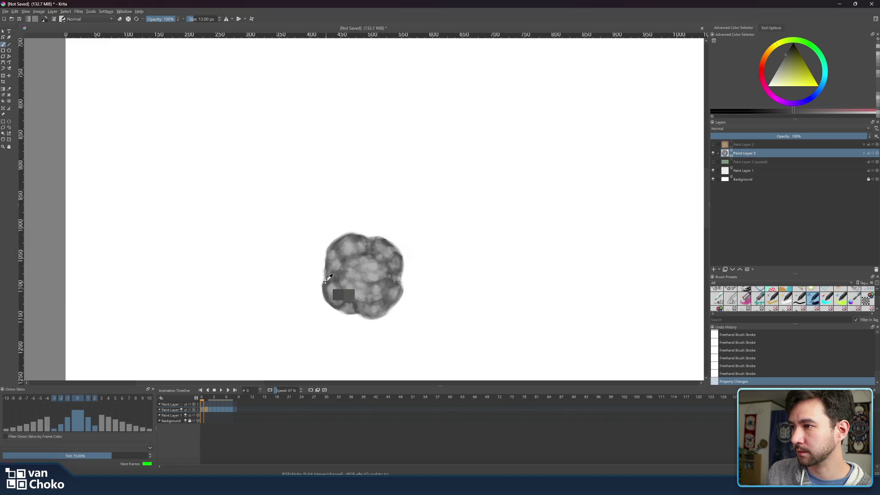
{"action": "left_click", "coordinate": [206, 399]}
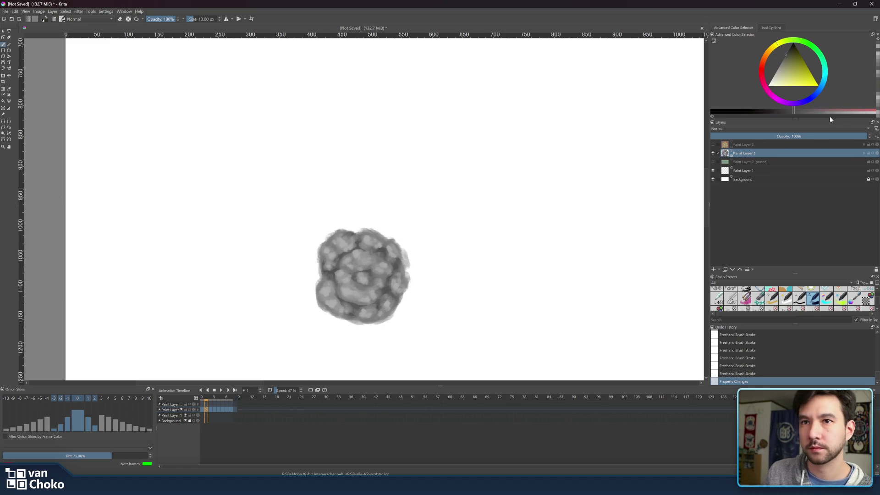
- Enlarge the brush to 18 px and darken the puff's top-left, left and top-right edges
{"action": "left_click", "coordinate": [877, 154]}
{"action": "key", "text": "bracketright"}
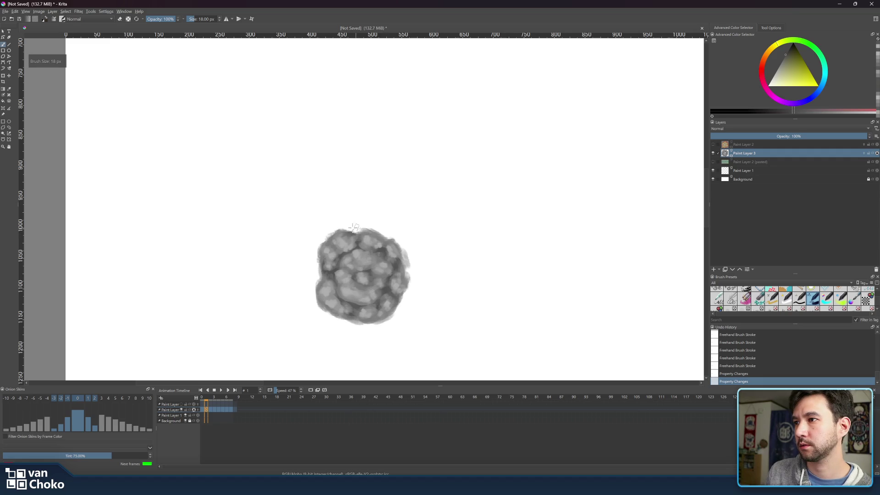
{"action": "mouse_move", "coordinate": [344, 228]}
{"action": "left_mouse_down"}
{"action": "mouse_move", "coordinate": [325, 247]}
{"action": "mouse_move", "coordinate": [339, 236]}
{"action": "left_mouse_up"}
{"action": "left_click_drag", "start_coordinate": [323, 245], "coordinate": [318, 263]}
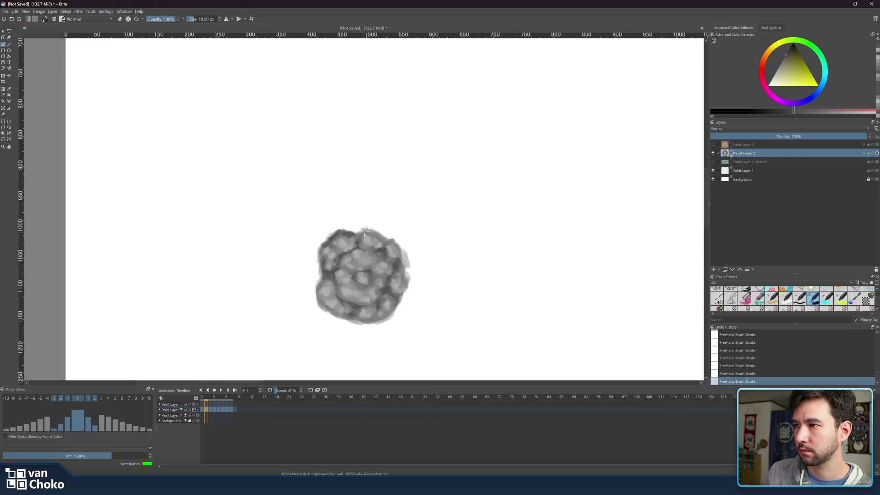
{"action": "left_click_drag", "start_coordinate": [374, 229], "coordinate": [389, 237]}
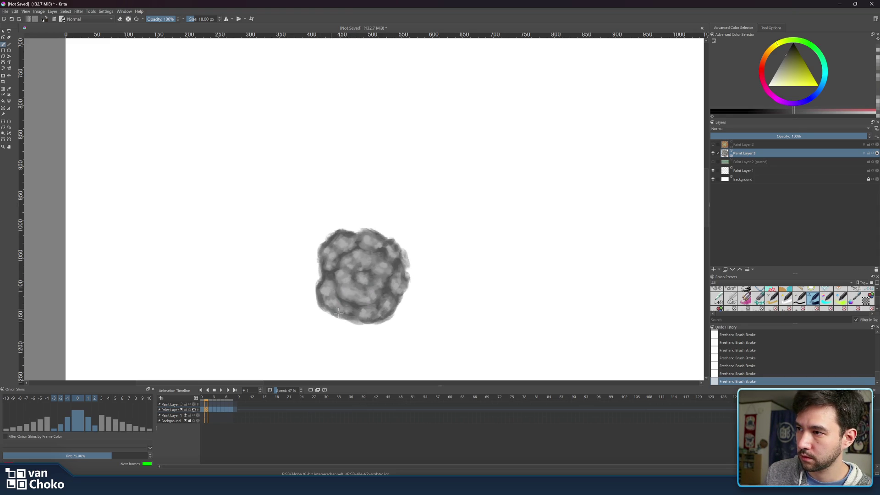
- On frame 2, sample several greys from the puff, ending on a darker shading grey, then scrub frames 0–2
{"action": "mouse_move", "coordinate": [210, 396]}
{"action": "left_mouse_down"}
{"action": "mouse_move", "coordinate": [203, 395]}
{"action": "mouse_move", "coordinate": [210, 399]}
{"action": "left_mouse_up"}
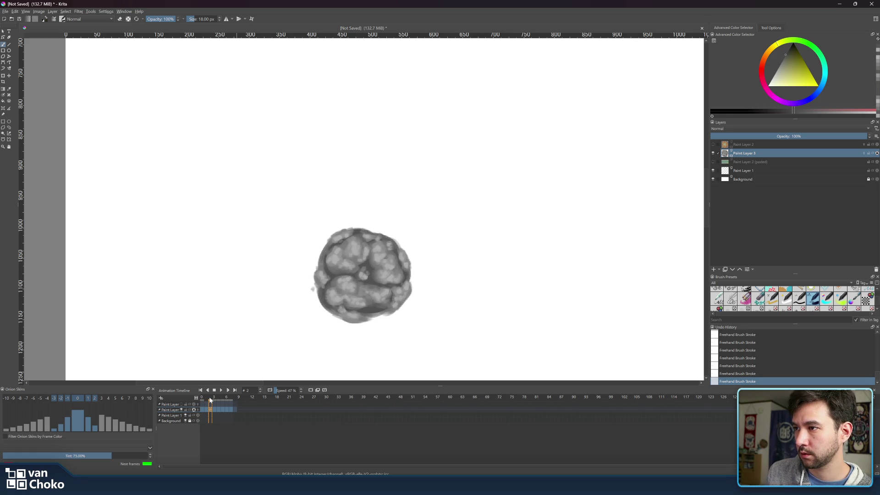
{"action": "key", "text": "ctrl"}
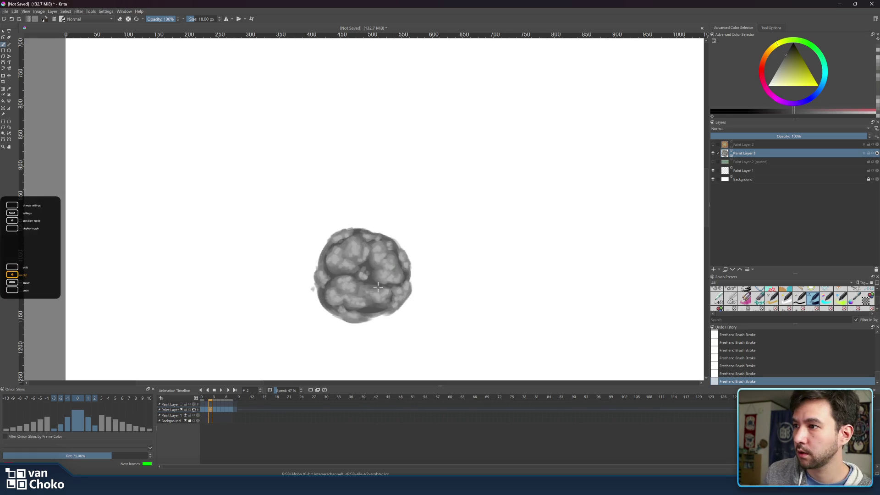
{"action": "left_click", "coordinate": [333, 294], "text": "ctrl"}
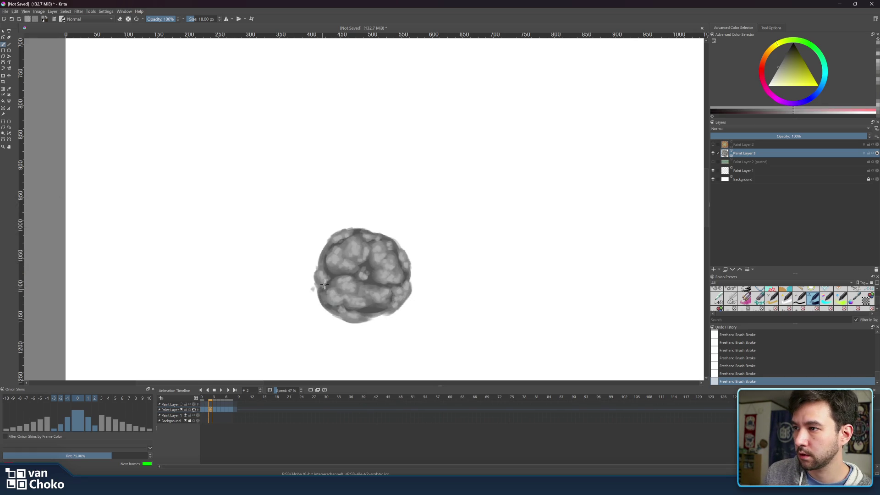
{"action": "left_click", "coordinate": [342, 319], "text": "ctrl"}
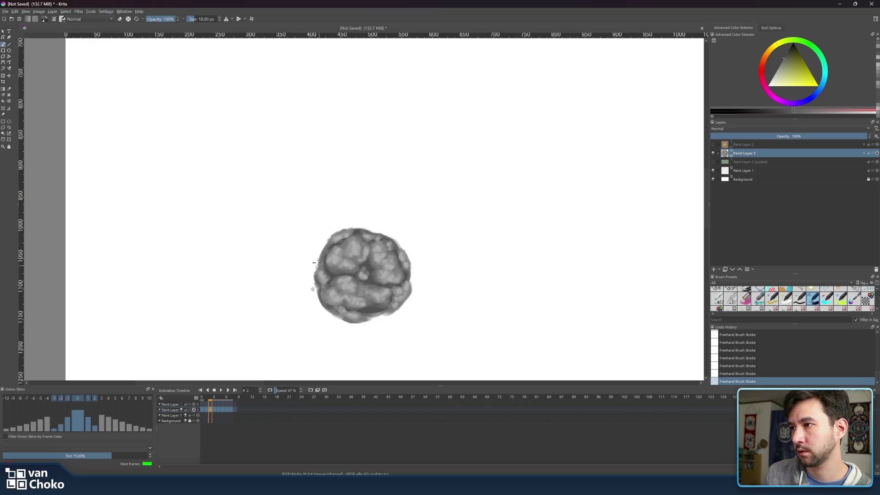
{"action": "left_click", "coordinate": [329, 270], "text": "ctrl"}
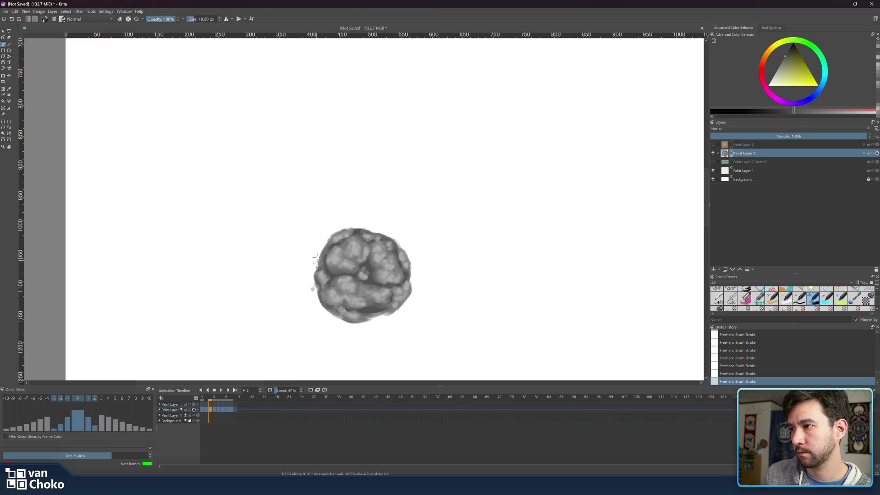
{"action": "left_click", "coordinate": [328, 246], "text": "ctrl"}
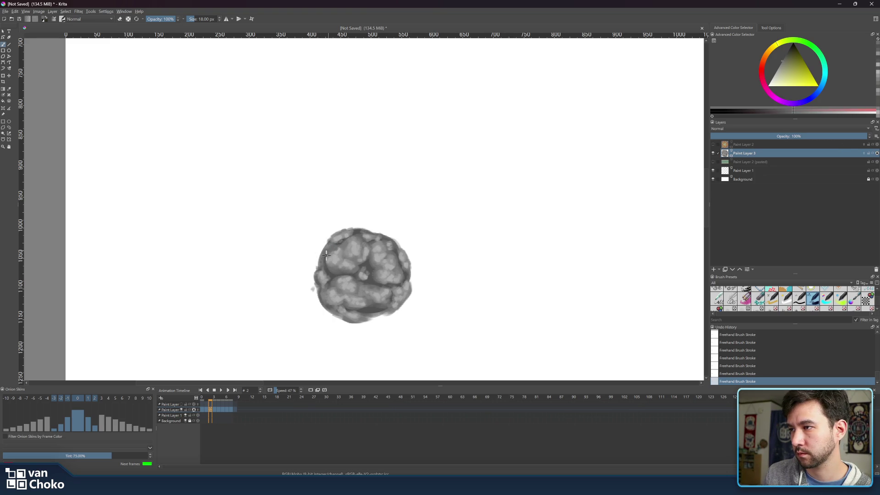
{"action": "left_click", "coordinate": [333, 250], "text": "ctrl"}
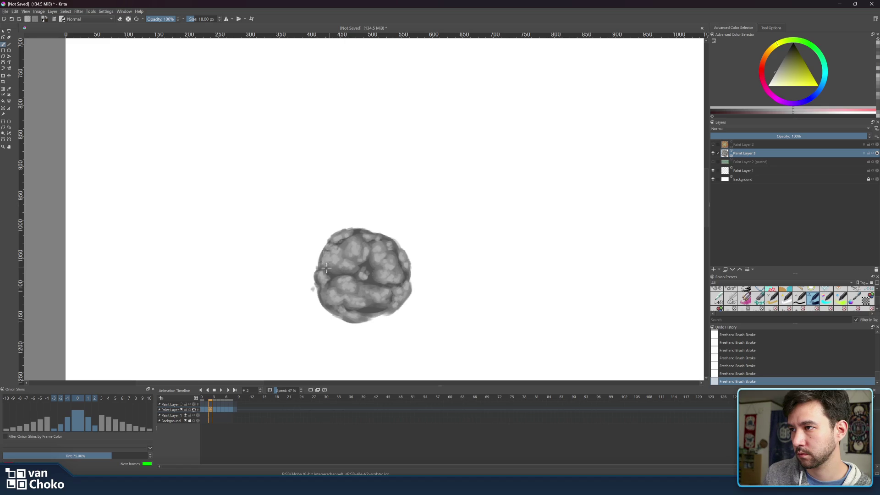
{"action": "left_click", "coordinate": [341, 239], "text": "ctrl"}
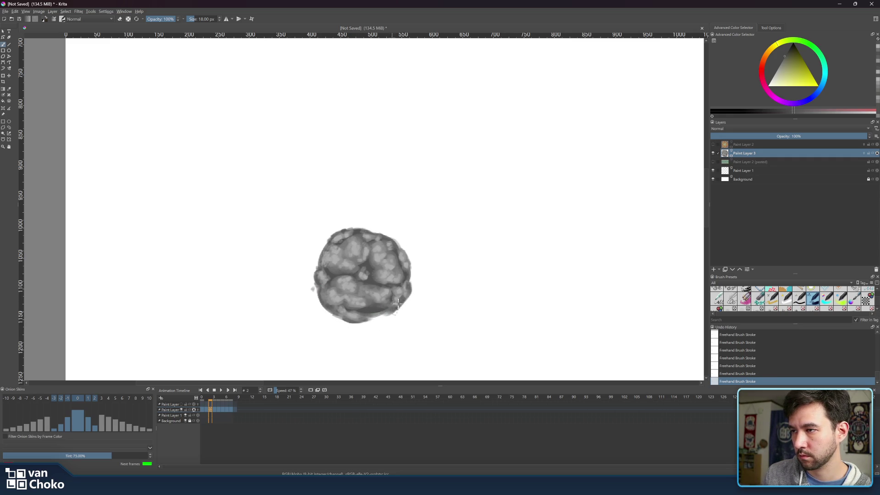
{"action": "left_click", "coordinate": [405, 293], "text": "ctrl"}
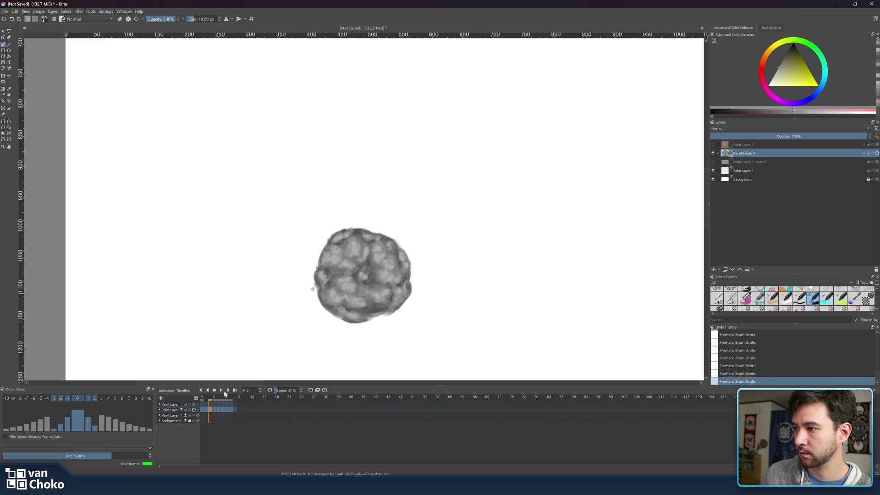
{"action": "mouse_move", "coordinate": [211, 394]}
{"action": "left_mouse_down"}
{"action": "mouse_move", "coordinate": [199, 396]}
{"action": "mouse_move", "coordinate": [238, 395]}
{"action": "mouse_move", "coordinate": [227, 399]}
{"action": "left_mouse_up"}
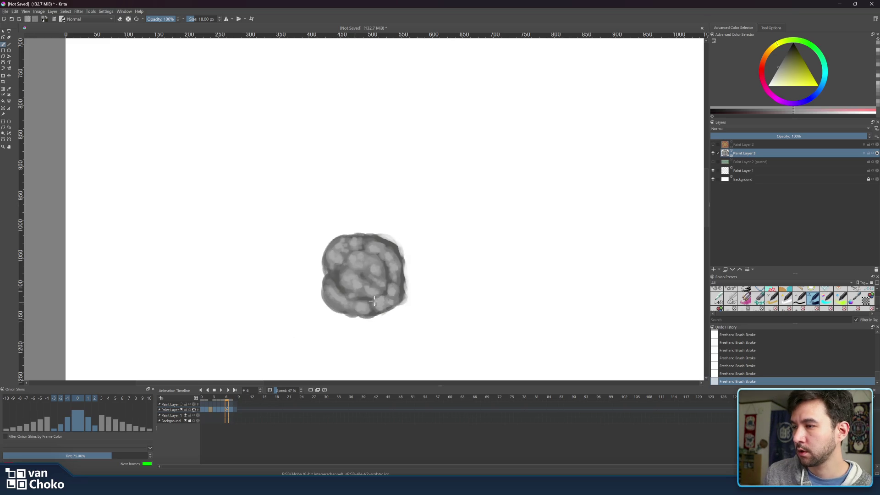
- Show the green background, preview playback, then make the explosion layer visible on frame 1
{"action": "scroll", "coordinate": [354, 303], "scroll_direction": "down", "scroll_amount": 3}
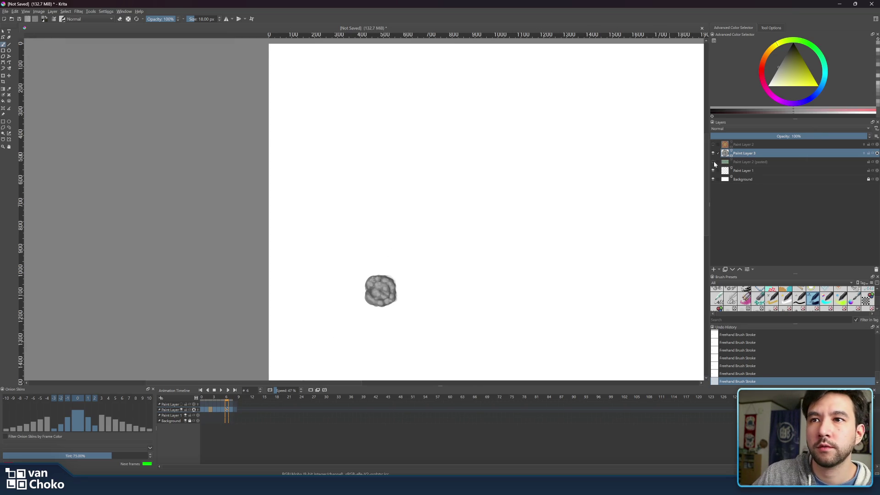
{"action": "left_click", "coordinate": [713, 161]}
{"action": "scroll", "coordinate": [479, 210], "scroll_direction": "down", "scroll_amount": 3}
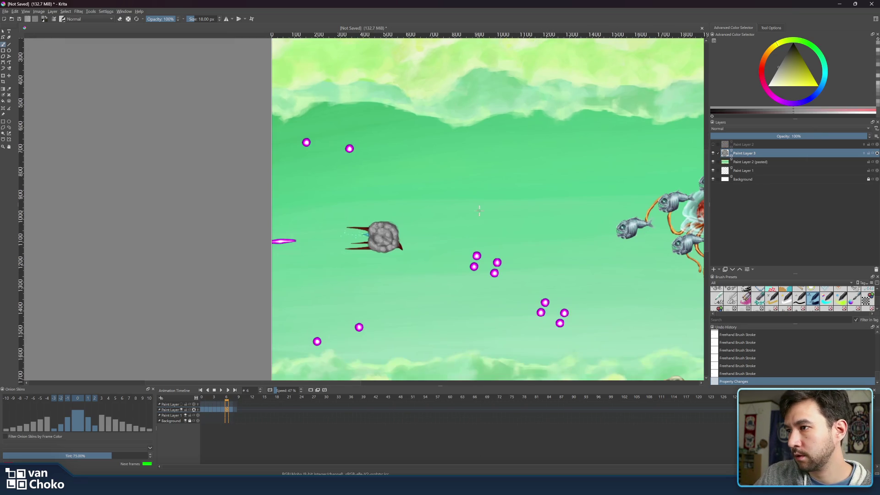
{"action": "left_click", "coordinate": [222, 390]}
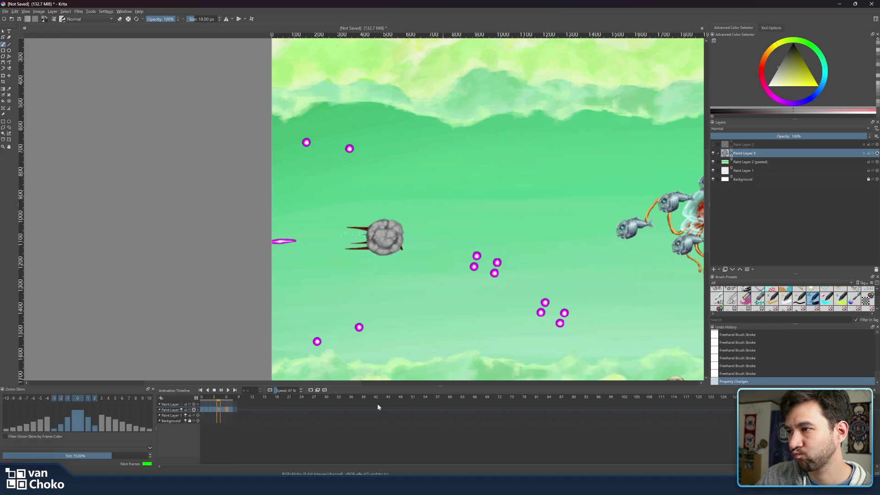
{"action": "left_click", "coordinate": [222, 391]}
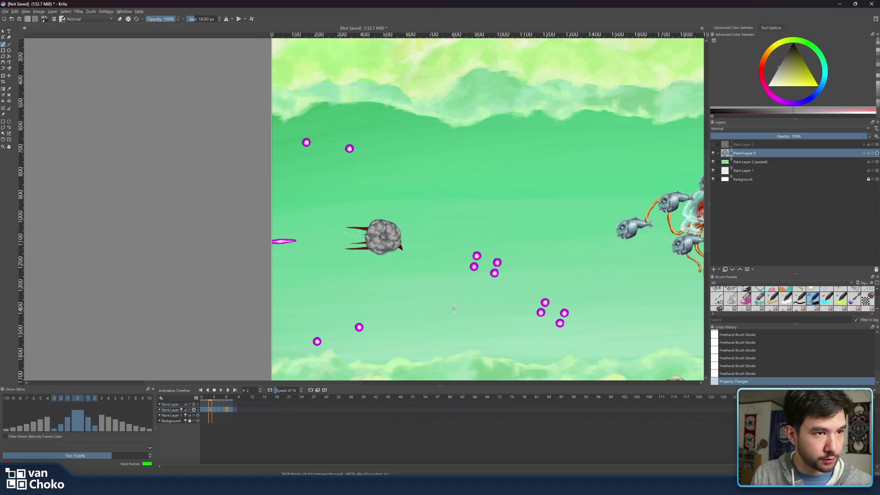
{"action": "left_click", "coordinate": [181, 404]}
{"action": "key", "text": "Left"}
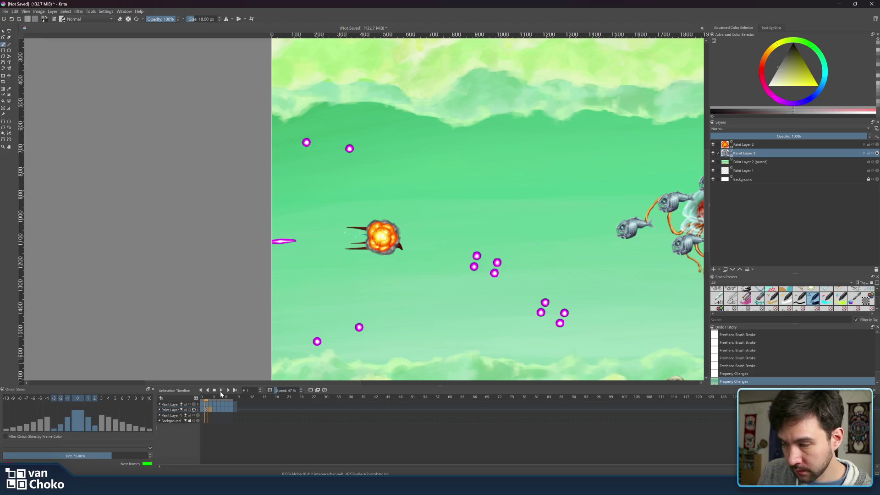
- Rename Paint Layer 3 to 'smoke' and the explosion layer to 'expl'
{"action": "left_click", "coordinate": [713, 154]}
{"action": "left_click", "coordinate": [715, 153]}
{"action": "double_click", "coordinate": [734, 153]}
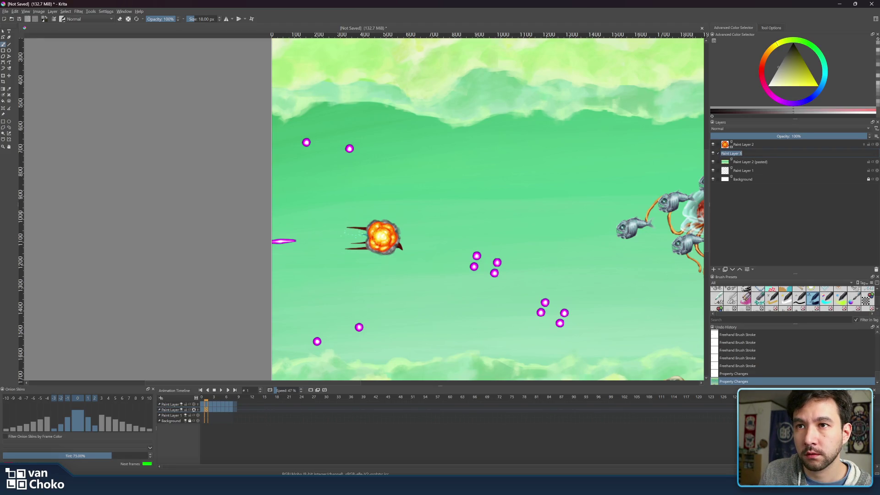
{"action": "type", "text": "smoke"}
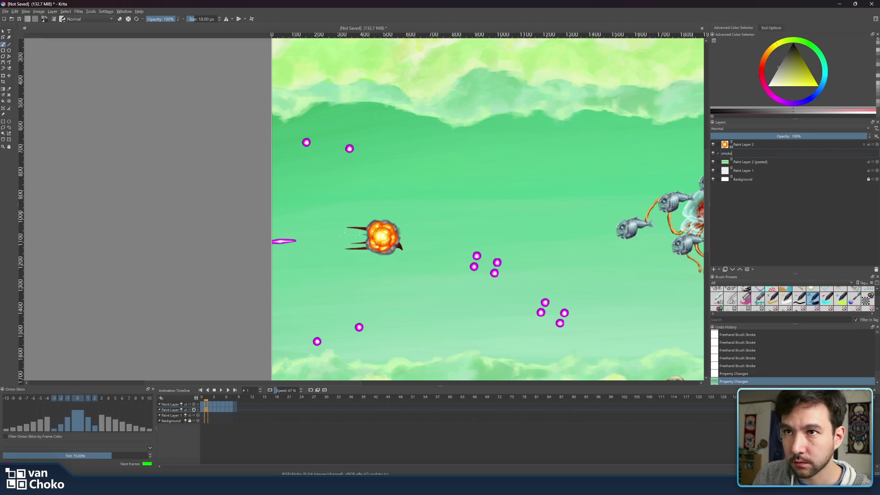
{"action": "double_click", "coordinate": [741, 145]}
{"action": "type", "text": "e"}
{"action": "key", "text": "alt+space"}
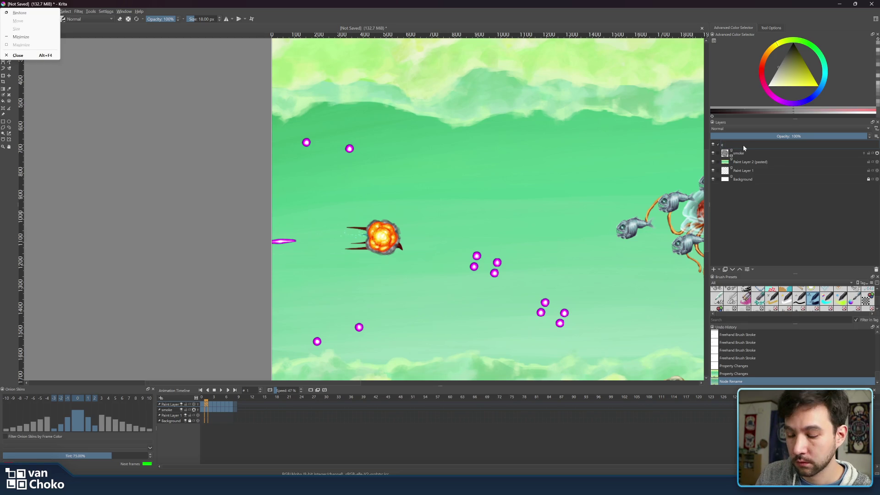
{"action": "type", "text": "xpl"}
{"action": "key", "text": "Return"}
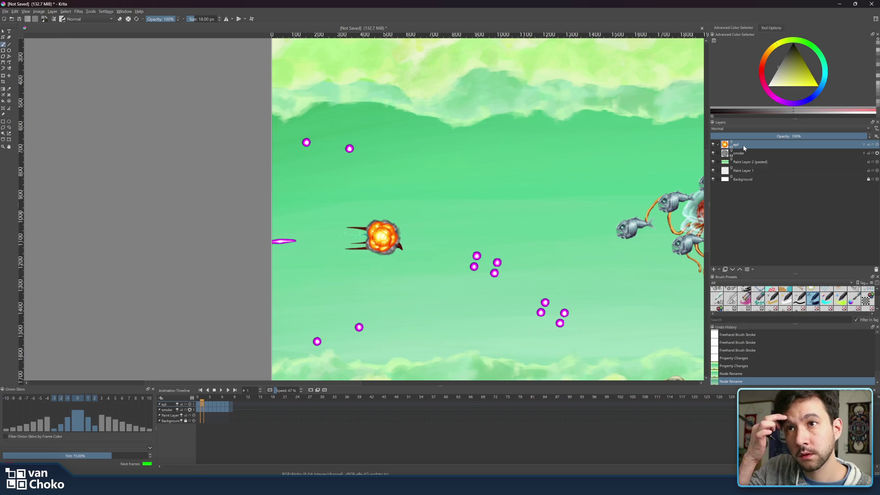
{"action": "double_click", "coordinate": [743, 146]}
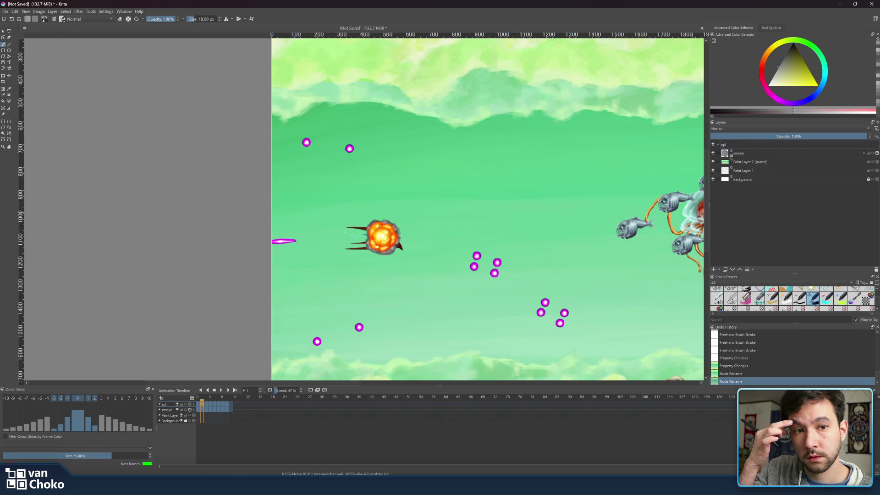
{"action": "type", "text": "expl"}
{"action": "key", "text": "Return"}
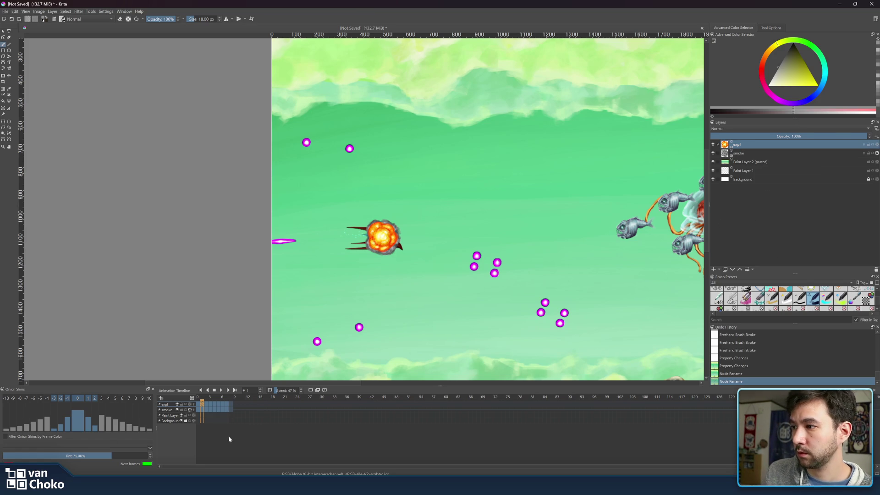
- Play the animation with the smoke and explosion layers, then stop it
{"action": "left_click", "coordinate": [221, 391]}
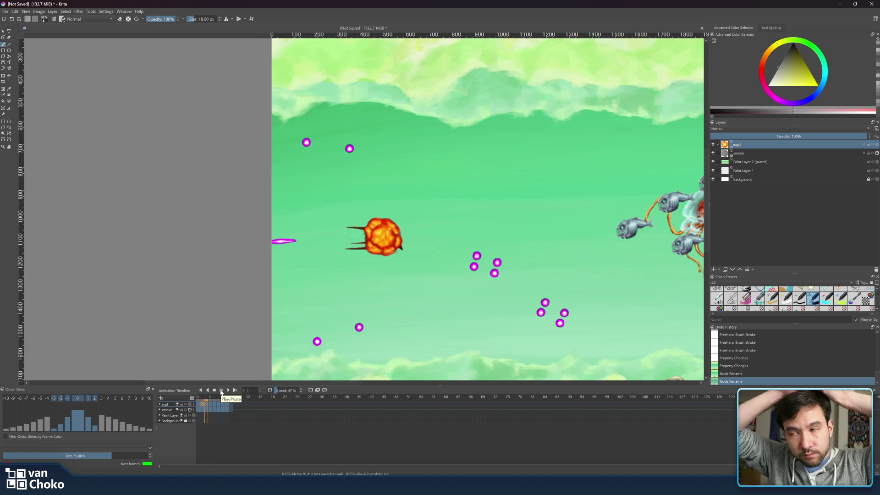
{"action": "left_click", "coordinate": [221, 391]}
{"action": "scroll", "coordinate": [458, 255], "scroll_direction": "down", "scroll_amount": 3}
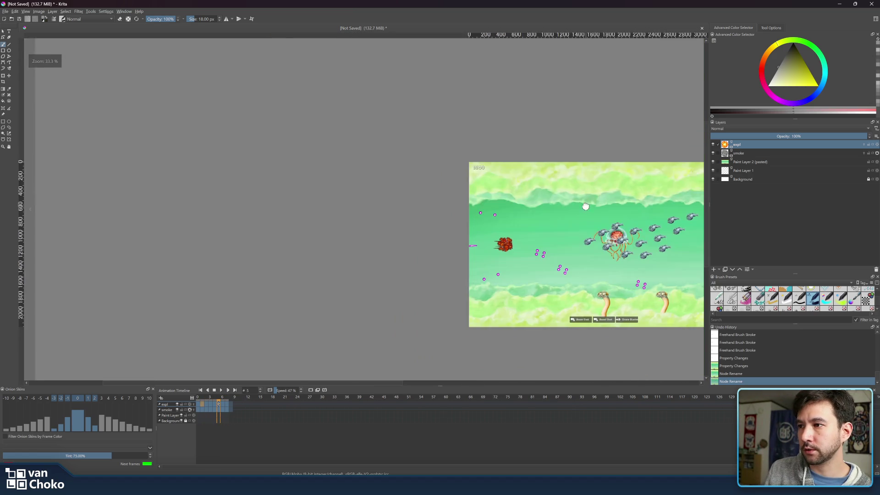
{"action": "scroll", "coordinate": [536, 246], "scroll_direction": "up", "scroll_amount": 8}
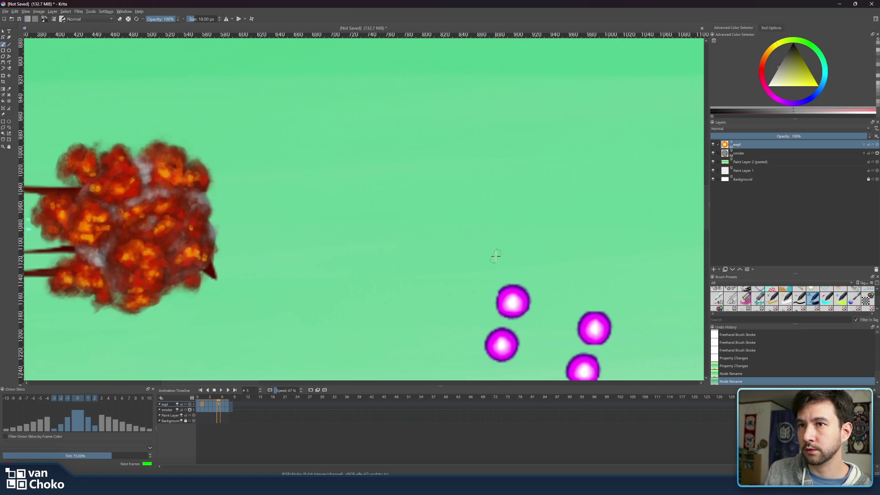
- Toggle the expl layer off, on and off again while shifting the game frame into view
{"action": "left_click", "coordinate": [713, 144]}
{"action": "scroll", "coordinate": [472, 183], "scroll_direction": "left", "scroll_amount": 5}
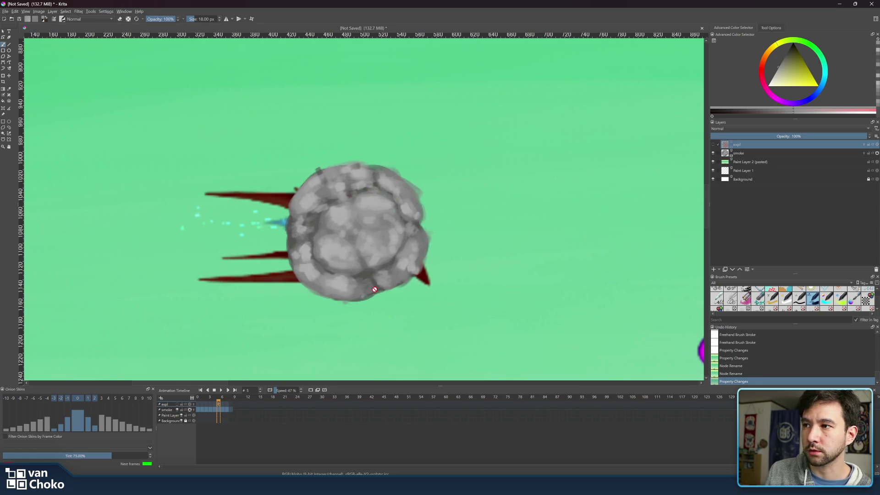
{"action": "scroll", "coordinate": [521, 289], "scroll_direction": "down", "scroll_amount": 5}
{"action": "scroll", "coordinate": [497, 256], "scroll_direction": "up", "scroll_amount": 3}
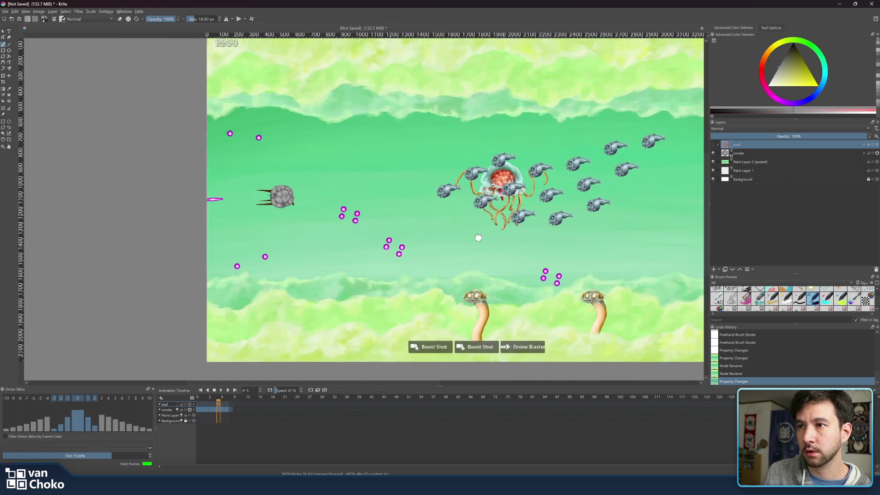
{"action": "scroll", "coordinate": [463, 229], "scroll_direction": "down", "scroll_amount": 3}
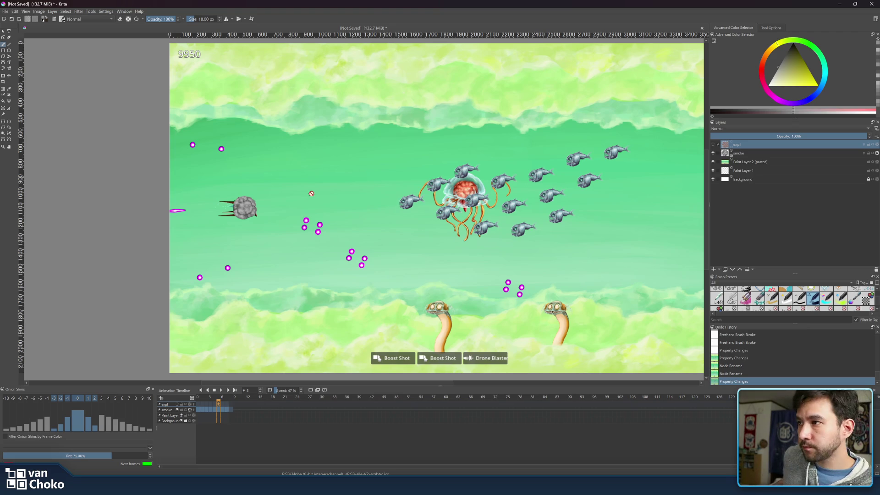
{"action": "left_click_drag", "start_coordinate": [314, 191], "coordinate": [390, 197]}
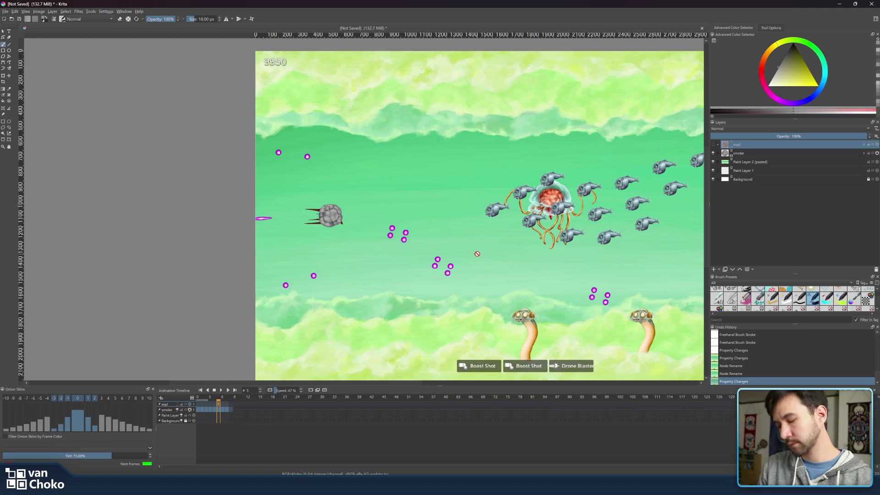
{"action": "left_click", "coordinate": [713, 145]}
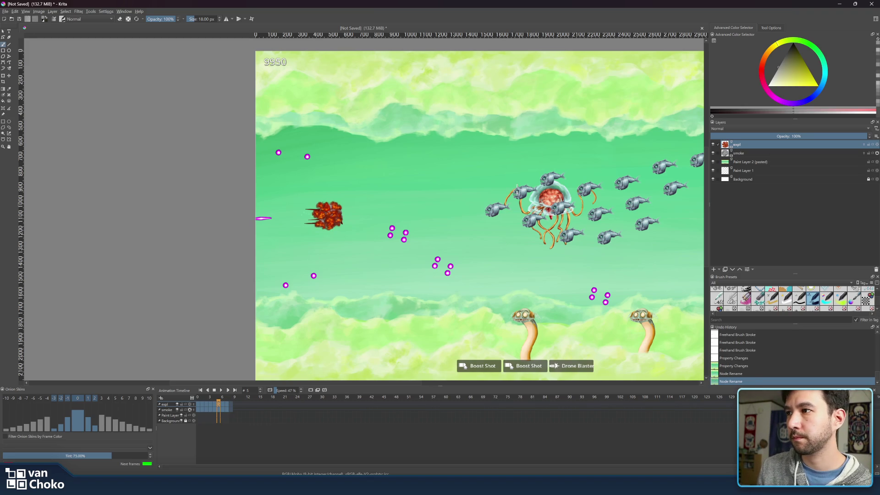
{"action": "scroll", "coordinate": [411, 213], "scroll_direction": "up", "scroll_amount": 5}
{"action": "scroll", "coordinate": [413, 214], "scroll_direction": "down", "scroll_amount": 5}
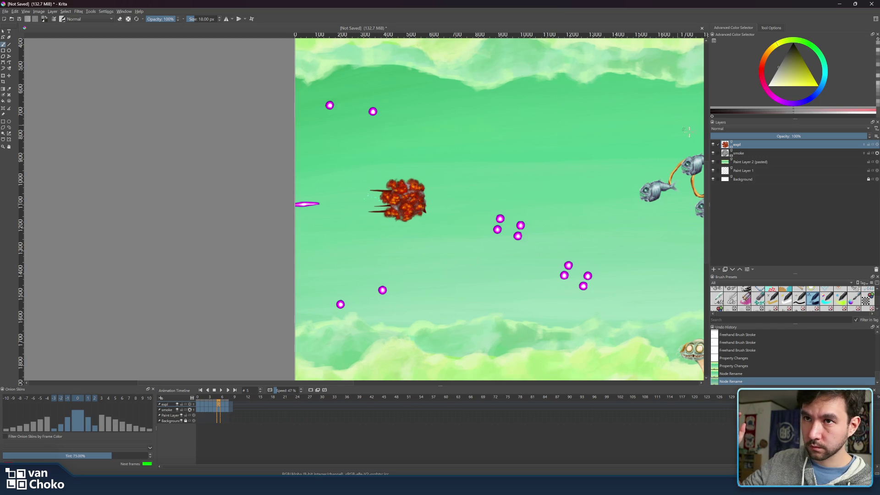
{"action": "left_click", "coordinate": [712, 145]}
- Hide the smoke layer and recentre the view on the ship
{"action": "left_click", "coordinate": [713, 153]}
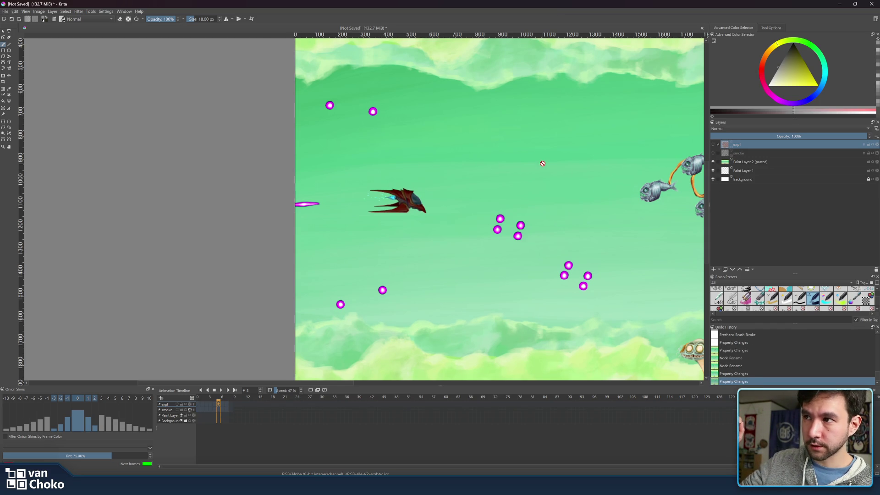
{"action": "left_click_drag", "start_coordinate": [541, 163], "coordinate": [478, 163]}
{"action": "scroll", "coordinate": [478, 163], "scroll_direction": "down", "scroll_amount": 2}
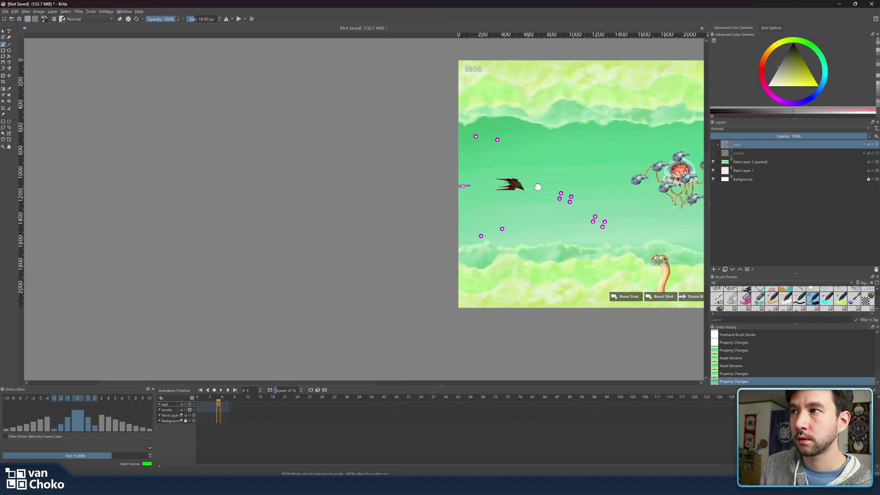
{"action": "scroll", "coordinate": [520, 187], "scroll_direction": "up", "scroll_amount": 5}
{"action": "scroll", "coordinate": [527, 272], "scroll_direction": "down", "scroll_amount": 3}
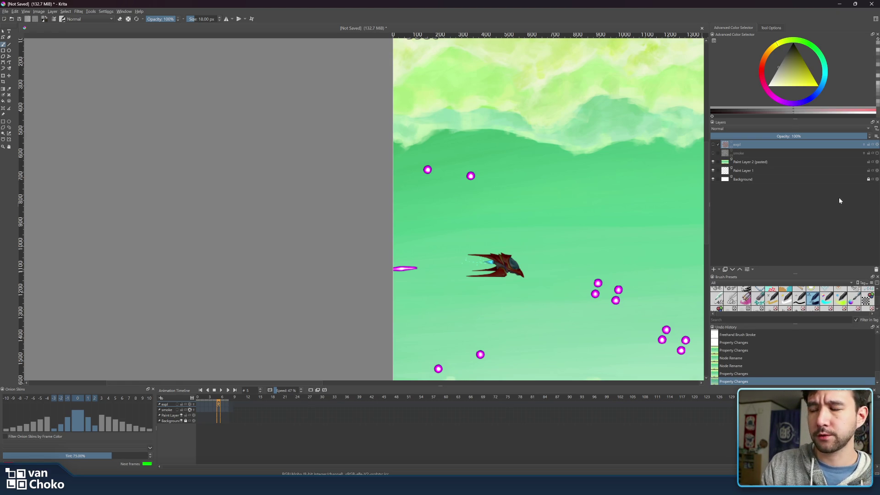
{"action": "left_click_drag", "start_coordinate": [547, 186], "coordinate": [523, 173]}
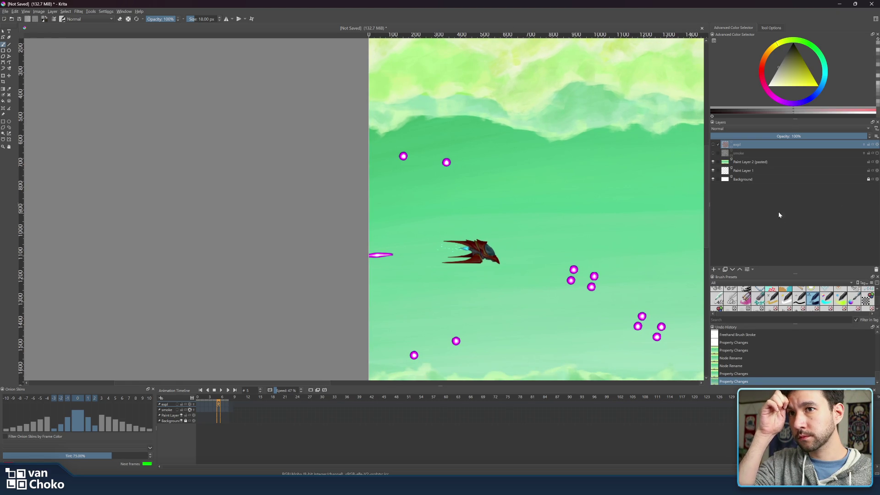
- Add a new empty Paint Layer 3 at the top of the layer stack
{"action": "left_click", "coordinate": [713, 270]}
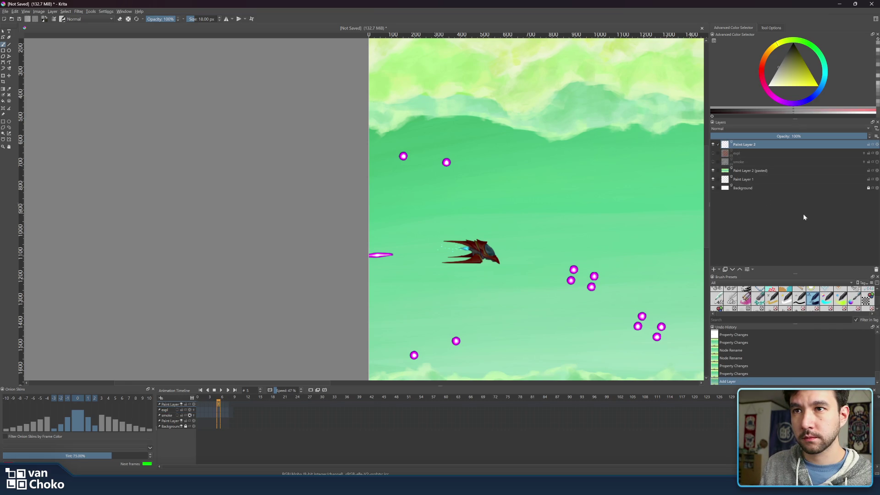
{"action": "left_click_drag", "start_coordinate": [351, 193], "coordinate": [313, 196]}
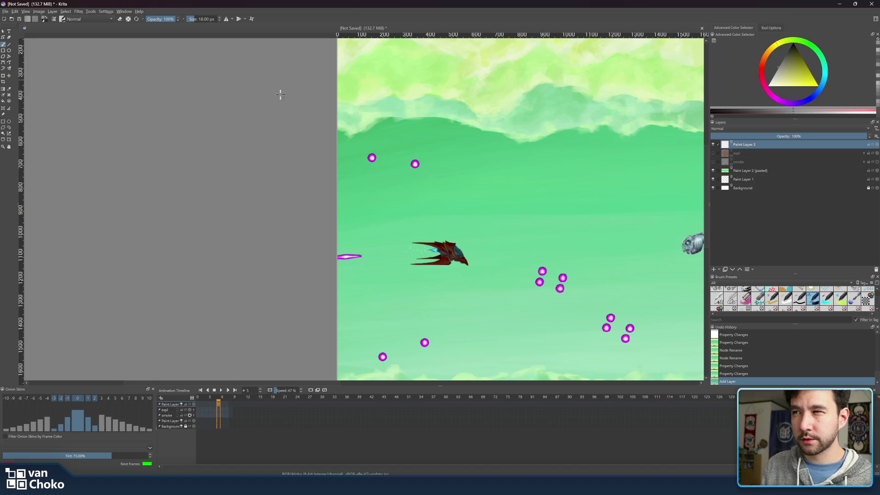
{"action": "left_click", "coordinate": [9, 12]}
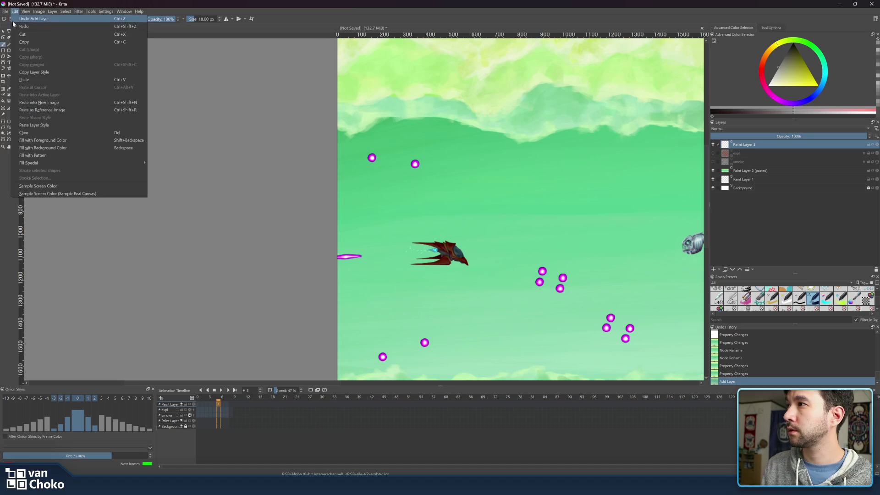
- Create a new document 512 px wide and 512 px high
{"action": "left_click", "coordinate": [433, 122]}
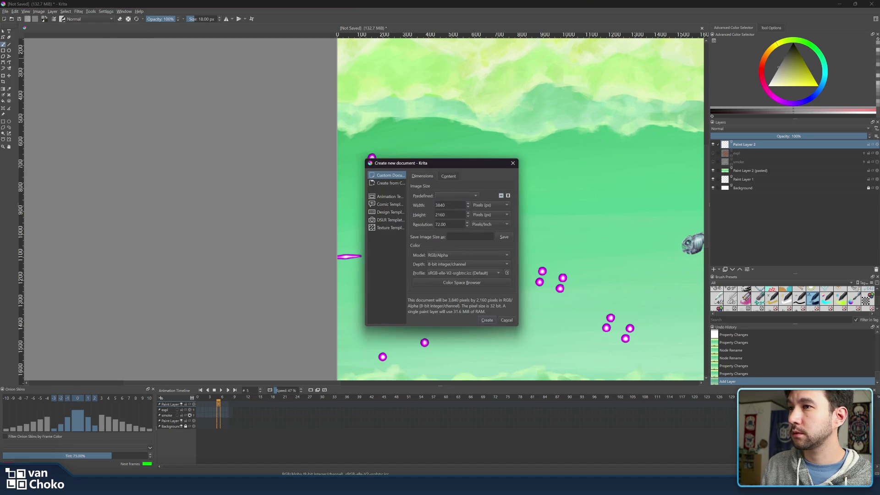
{"action": "key", "text": "ctrl+a"}
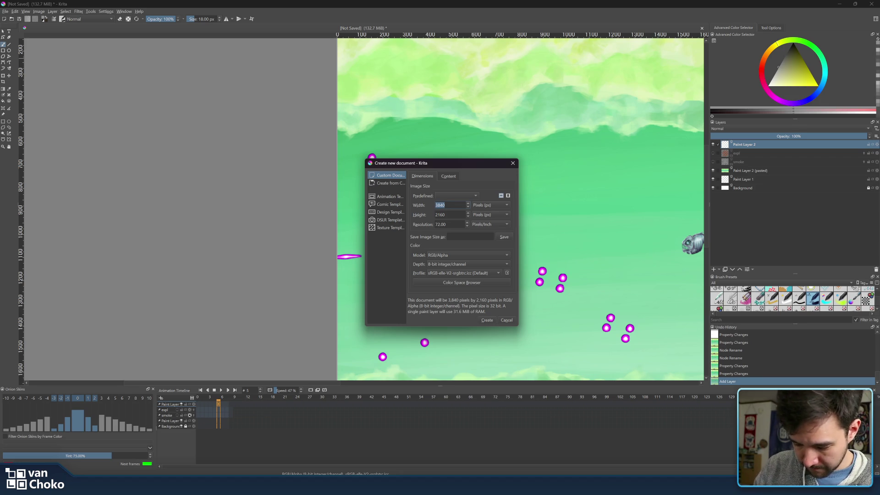
{"action": "type", "text": "512"}
{"action": "key", "text": "Tab"}
{"action": "type", "text": "512"}
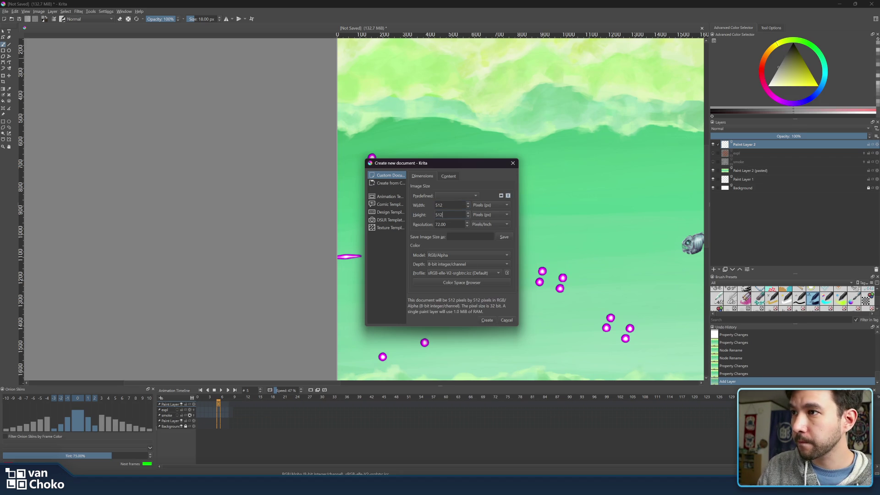
{"action": "left_click", "coordinate": [487, 320]}
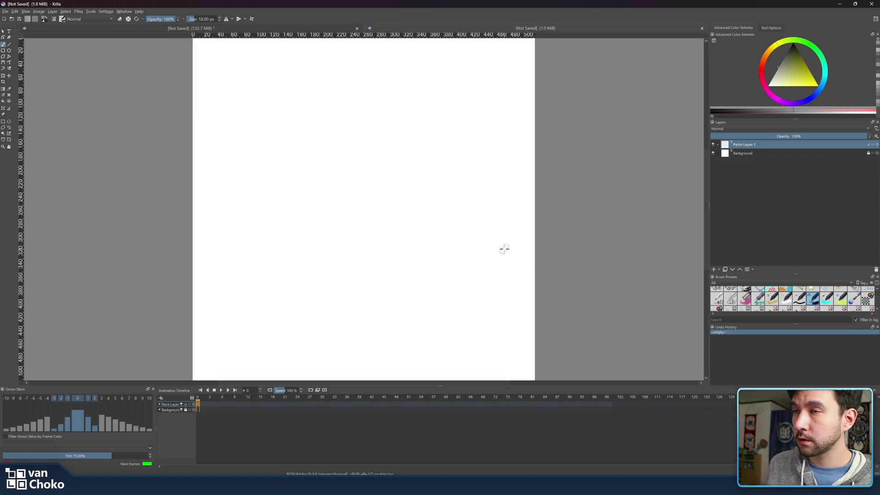
- Add a second paint layer, drag it below Paint Layer 1, then delete it
{"action": "left_click", "coordinate": [713, 270]}
{"action": "left_click_drag", "start_coordinate": [747, 150], "coordinate": [736, 158]}
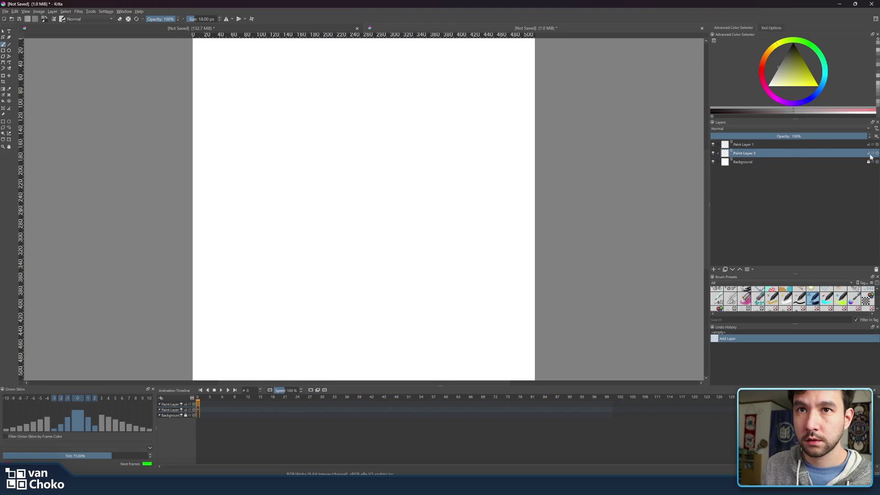
{"action": "left_click", "coordinate": [875, 269]}
- Add a black Color fill layer under Paint Layer 1 and fit the canvas in view
{"action": "left_click", "coordinate": [719, 269]}
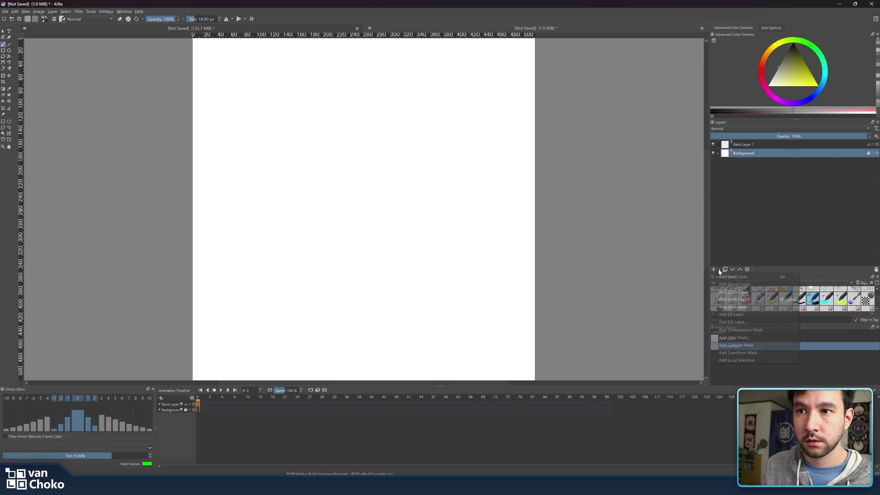
{"action": "left_click", "coordinate": [745, 314]}
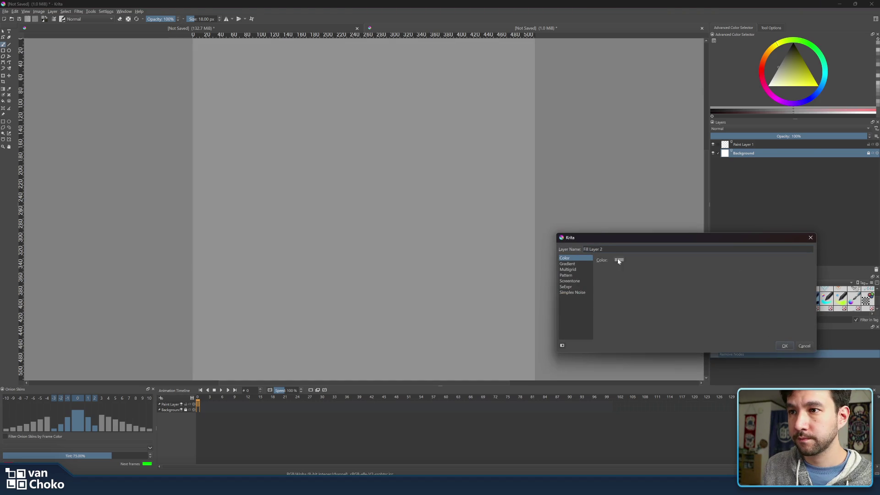
{"action": "left_click", "coordinate": [614, 260]}
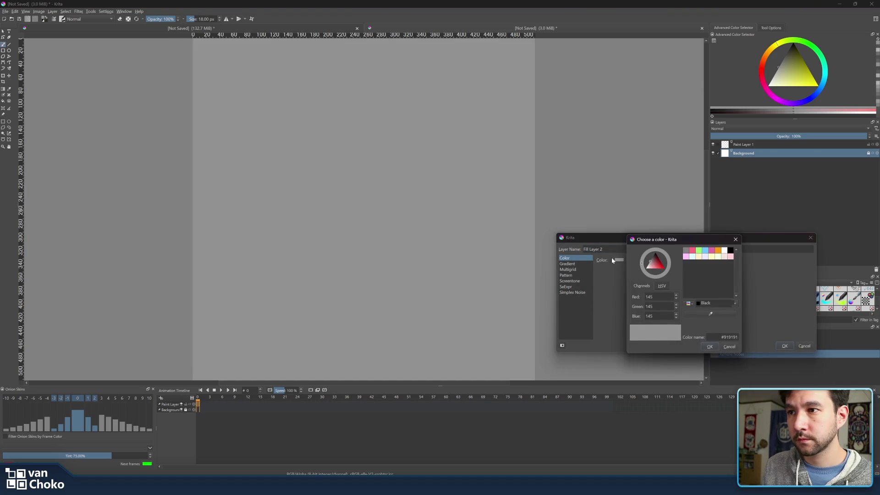
{"action": "left_click", "coordinate": [730, 251]}
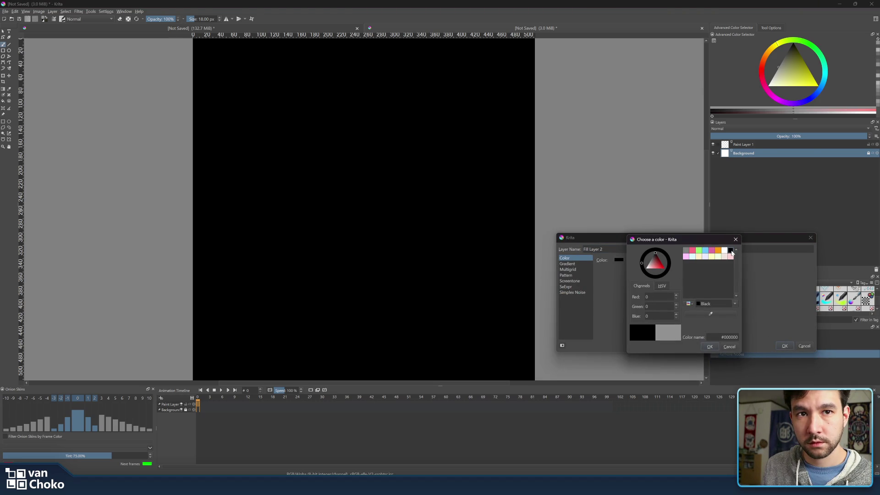
{"action": "left_click", "coordinate": [710, 347]}
{"action": "left_click", "coordinate": [785, 346]}
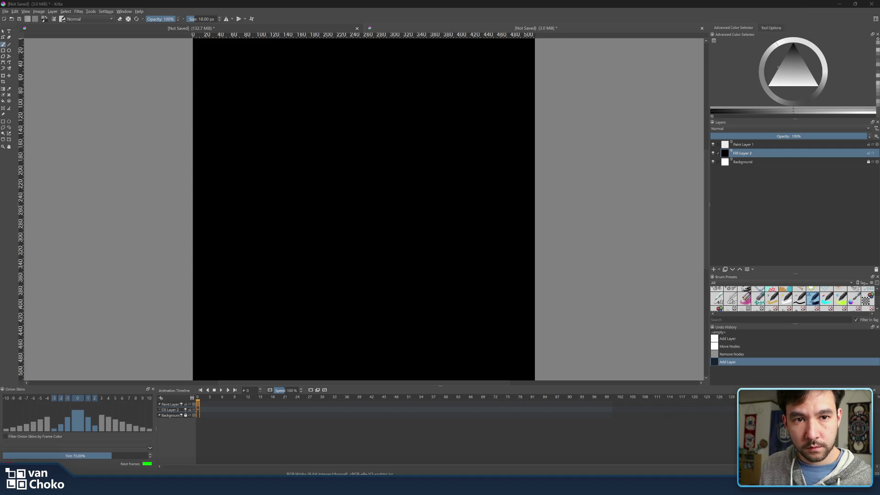
{"action": "key", "text": "1"}
{"action": "left_click_drag", "start_coordinate": [488, 221], "coordinate": [532, 249]}
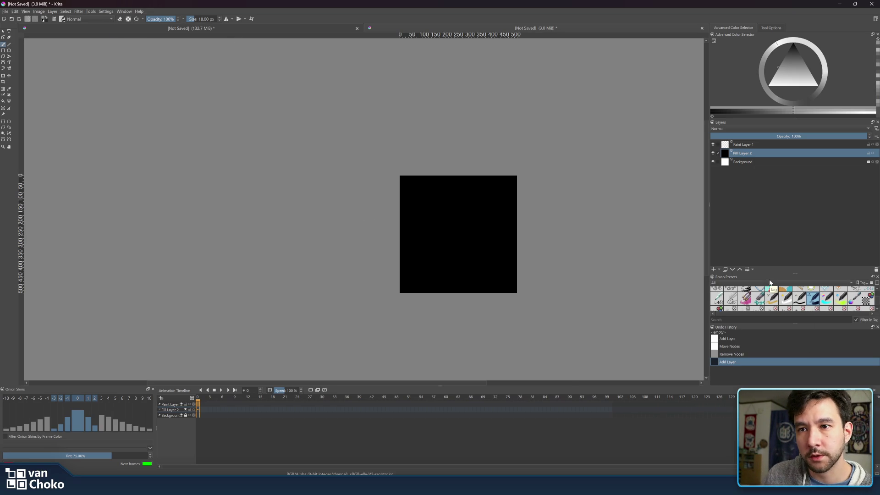
{"action": "mouse_move", "coordinate": [796, 274]}
{"action": "left_mouse_down"}
{"action": "mouse_move", "coordinate": [782, 156]}
{"action": "mouse_move", "coordinate": [782, 171]}
{"action": "left_mouse_up"}
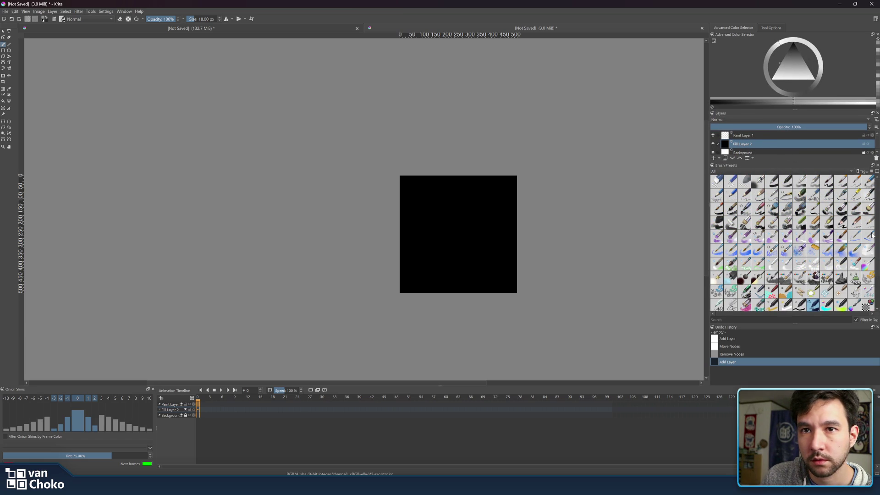
- Browse the brush presets and select Airbrush Soft
{"action": "scroll", "coordinate": [839, 210], "scroll_direction": "down", "scroll_amount": 3}
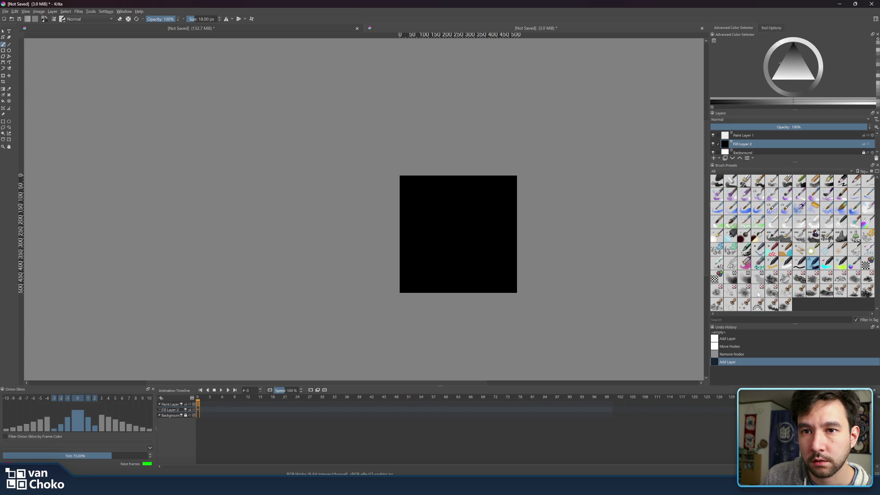
{"action": "mouse_move", "coordinate": [758, 295]}
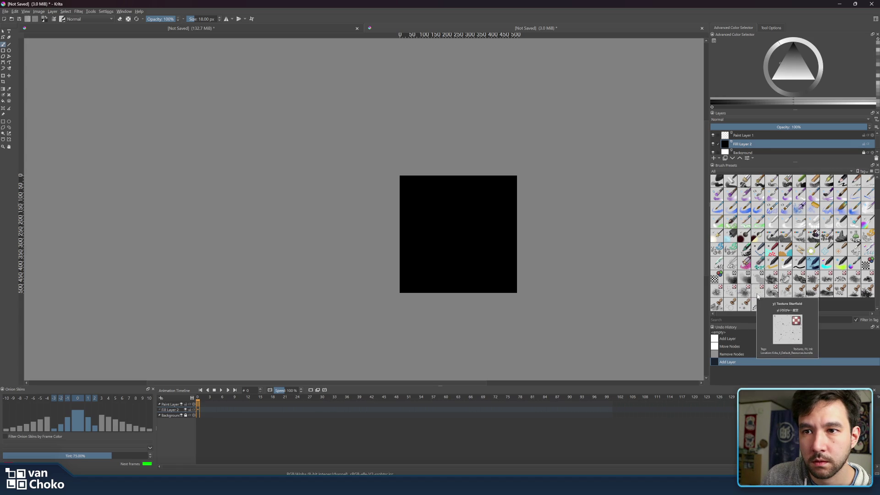
{"action": "scroll", "coordinate": [757, 296], "scroll_direction": "up", "scroll_amount": 3}
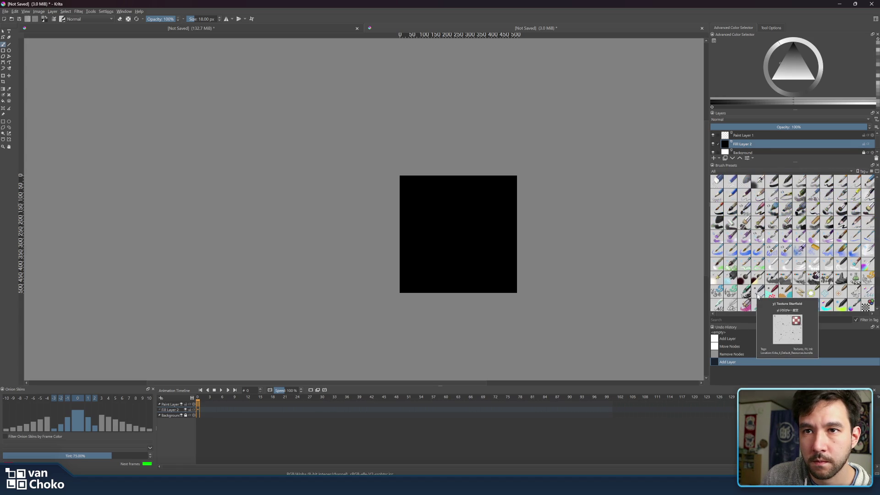
{"action": "scroll", "coordinate": [757, 296], "scroll_direction": "down", "scroll_amount": 3}
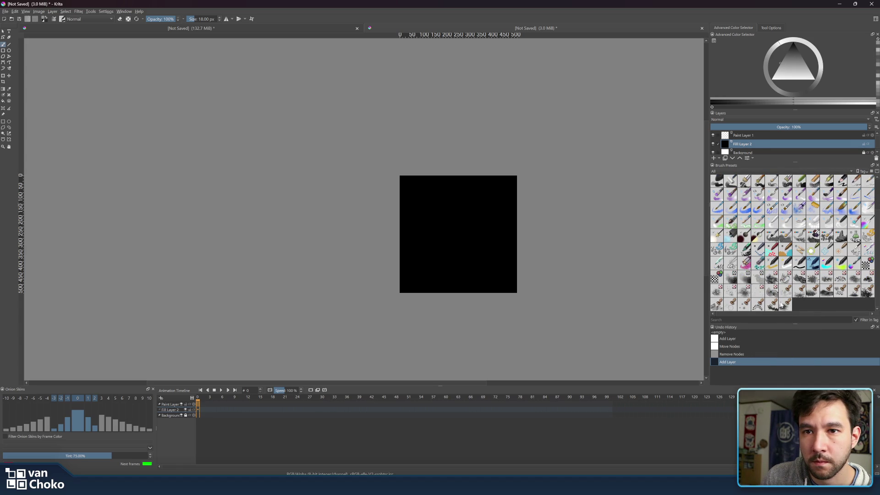
{"action": "scroll", "coordinate": [820, 304], "scroll_direction": "up", "scroll_amount": 3}
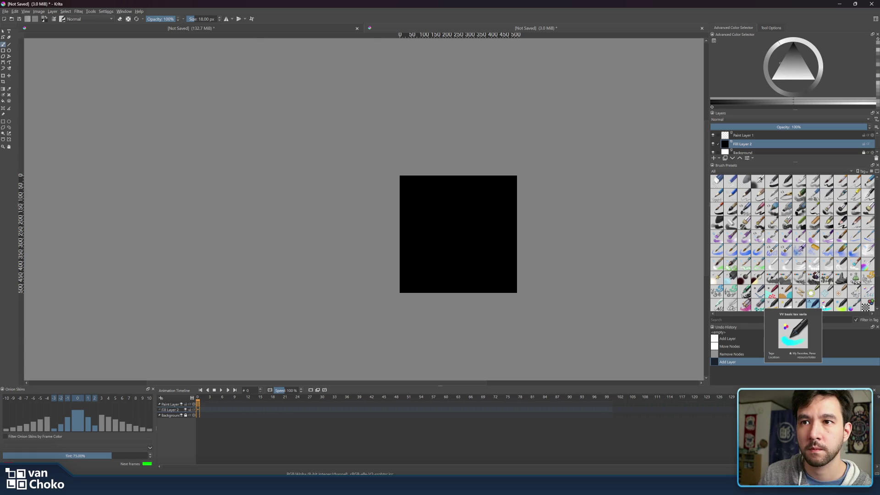
{"action": "left_click", "coordinate": [786, 182]}
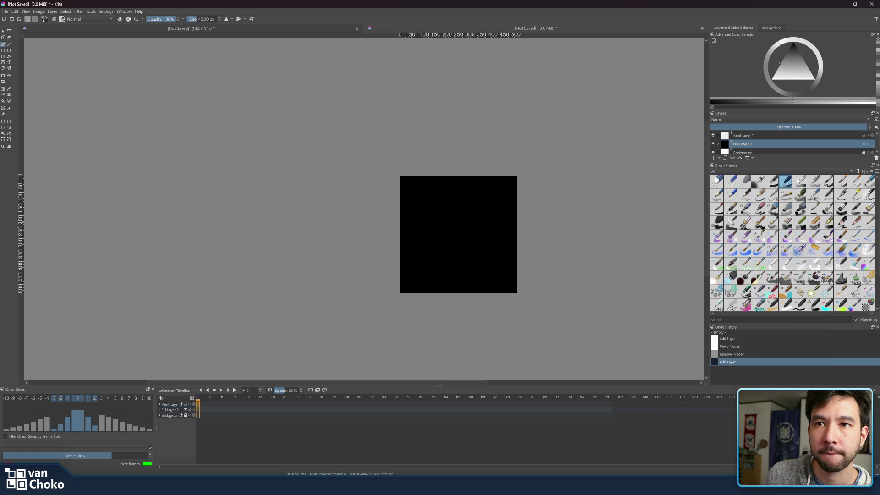
{"action": "left_click", "coordinate": [799, 181]}
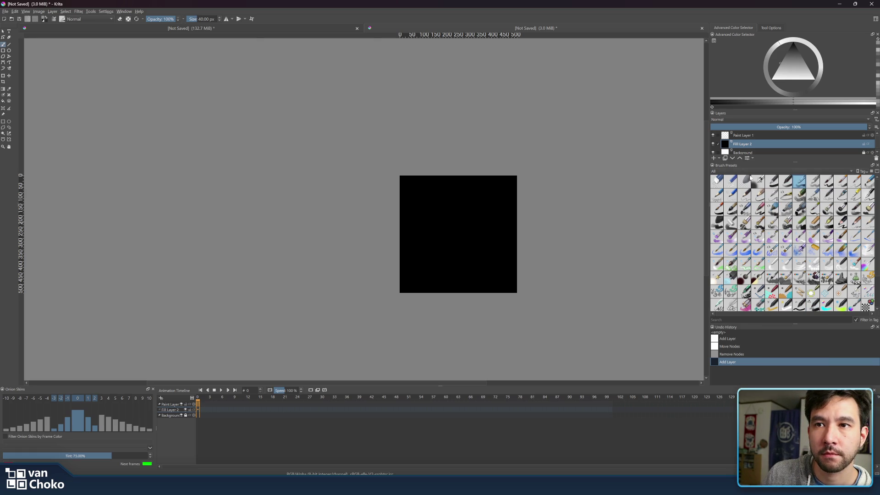
{"action": "left_click", "coordinate": [777, 185]}
{"action": "left_click", "coordinate": [786, 186]}
{"action": "left_click", "coordinate": [773, 183]}
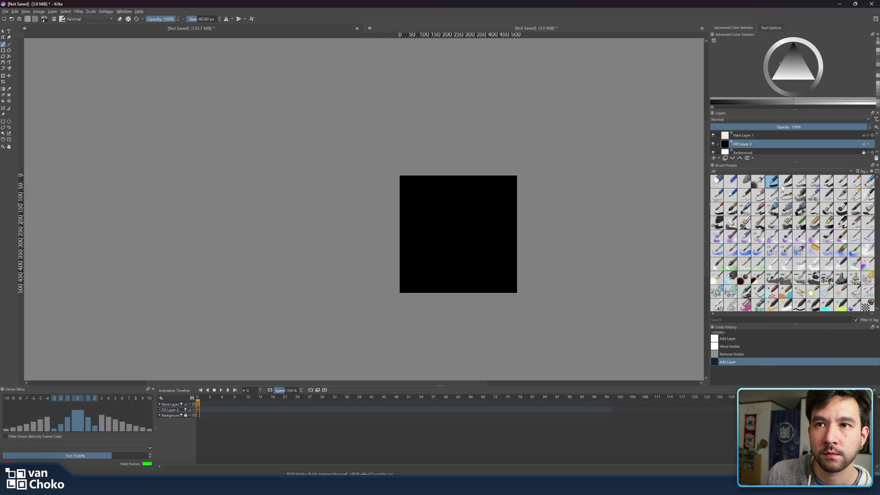
{"action": "left_click", "coordinate": [760, 186]}
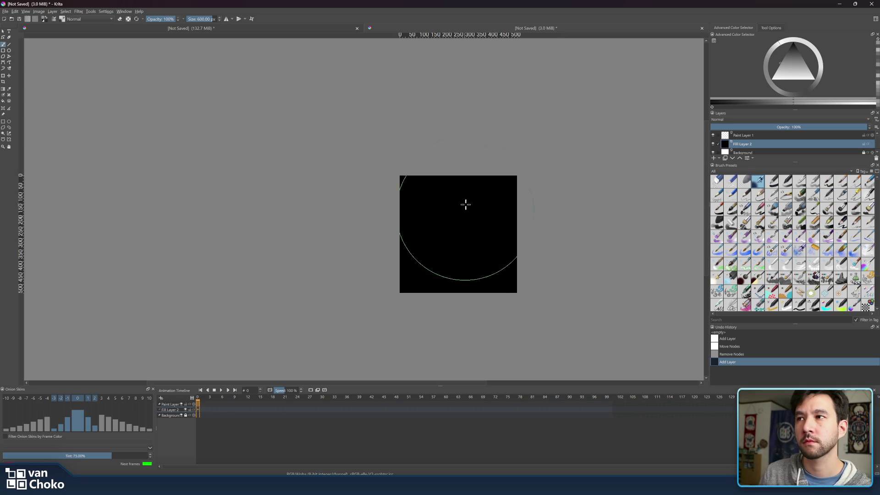
- Shrink the brush size to 0.73 px and bring up the Brush Editor
{"action": "left_click", "coordinate": [195, 20]}
{"action": "left_click_drag", "start_coordinate": [196, 19], "coordinate": [190, 20]}
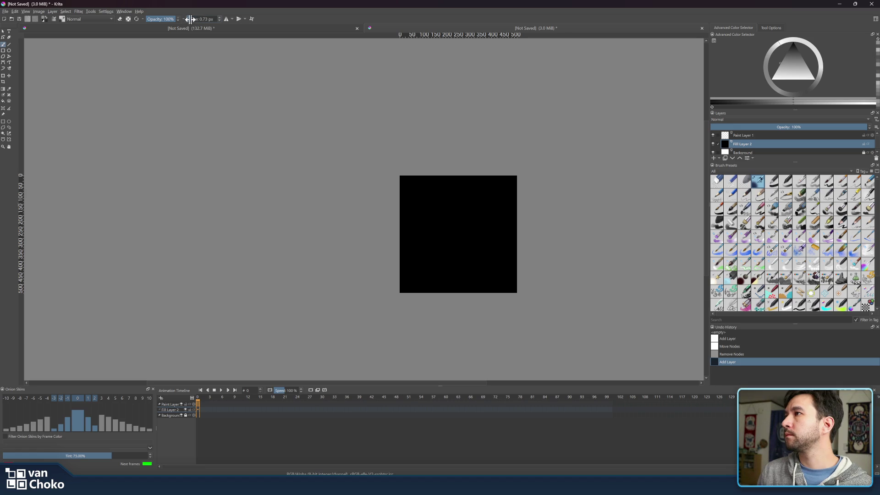
{"action": "left_click", "coordinate": [53, 19]}
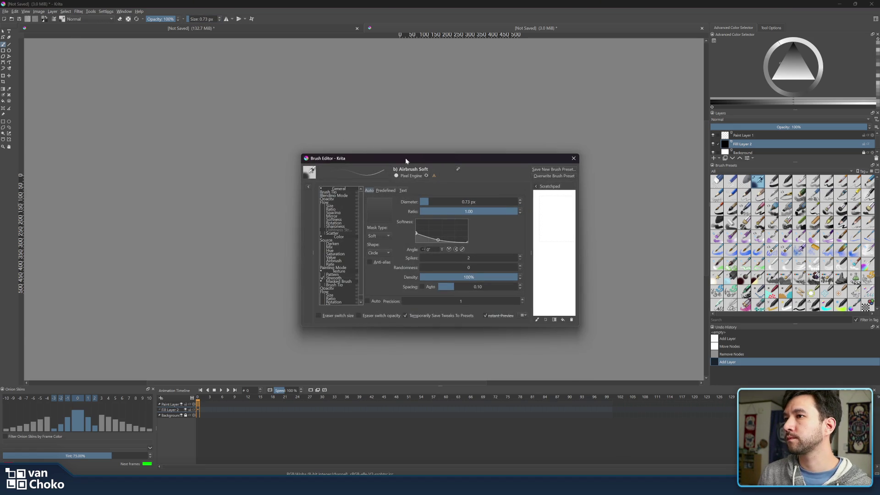
- Move the Brush Editor aside and review the Opacity, Flow and Spacing options
{"action": "mouse_move", "coordinate": [411, 158]}
{"action": "left_mouse_down"}
{"action": "mouse_move", "coordinate": [570, 163]}
{"action": "mouse_move", "coordinate": [665, 143]}
{"action": "left_mouse_up"}
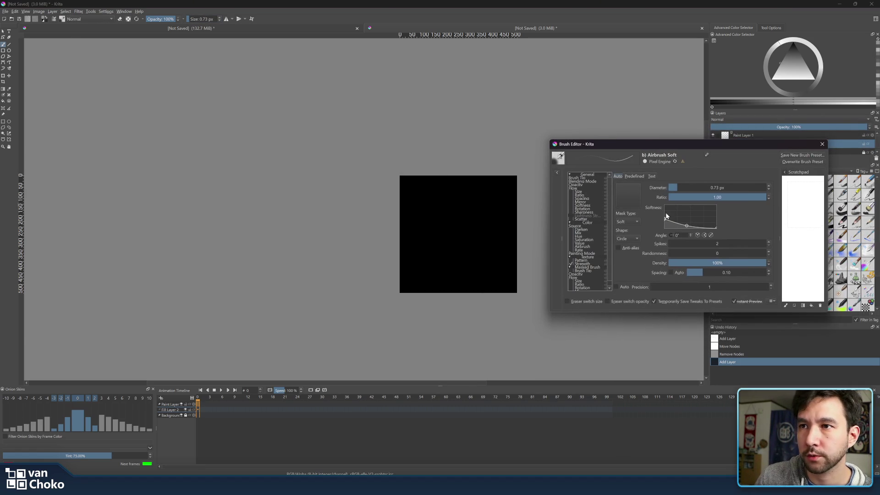
{"action": "left_click", "coordinate": [584, 185]}
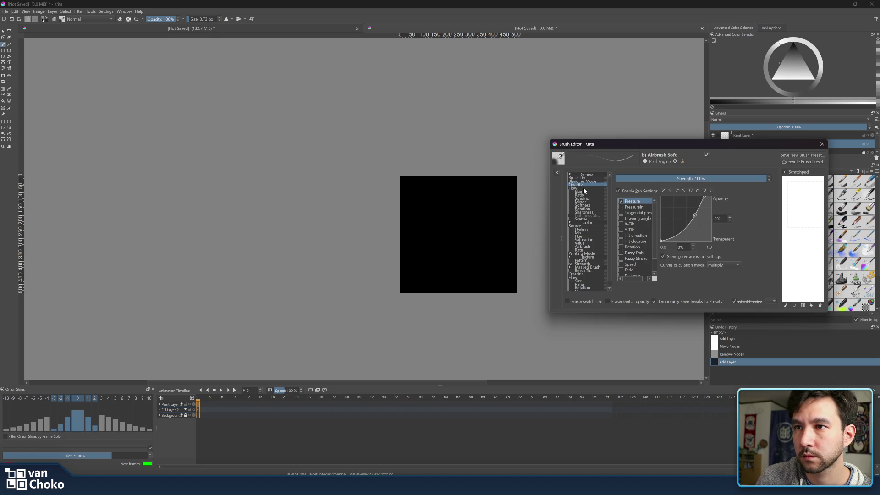
{"action": "left_click", "coordinate": [584, 188]}
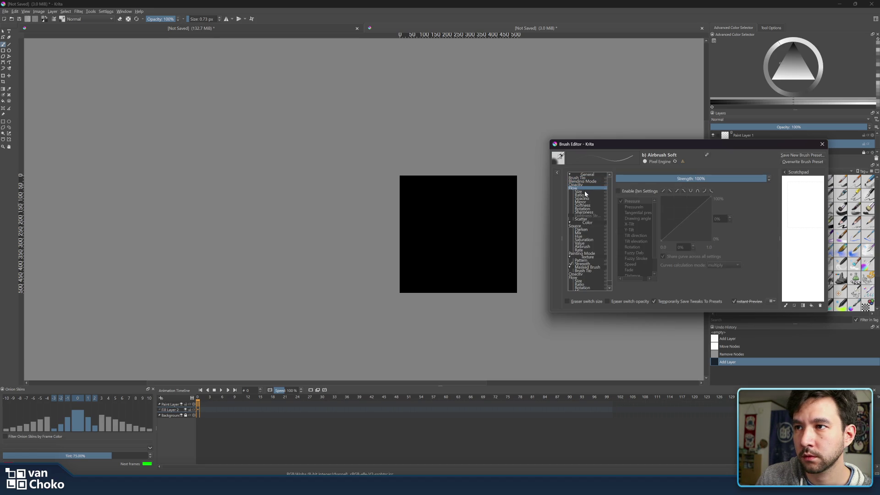
{"action": "left_click", "coordinate": [584, 199]}
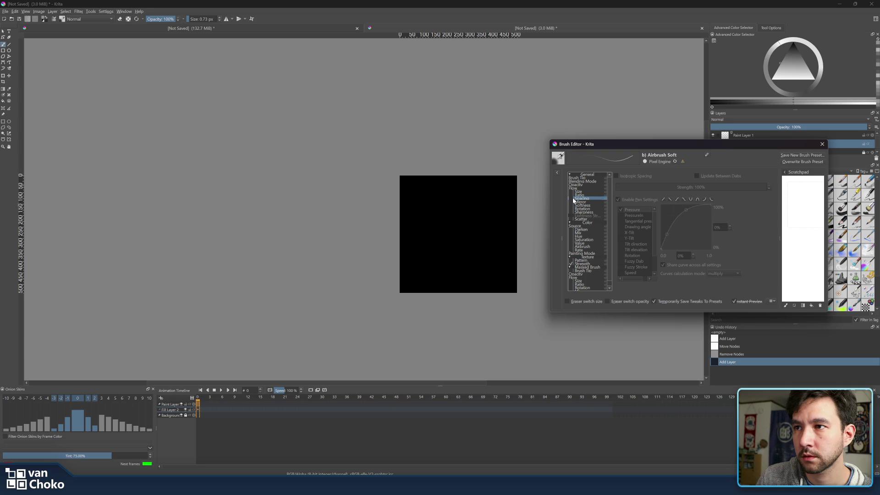
- Enable Spacing without pen pressure at 7% strength, and set tip diameter to about 81 px
{"action": "left_click", "coordinate": [572, 199]}
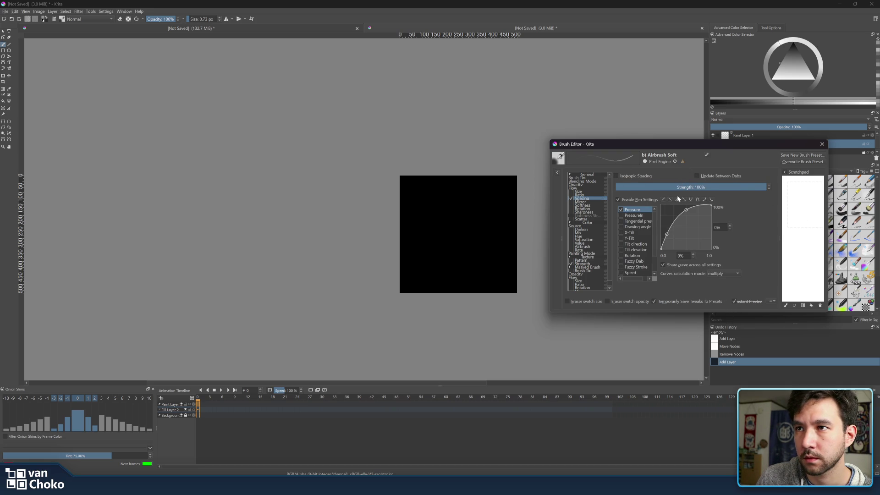
{"action": "left_click", "coordinate": [617, 200]}
{"action": "mouse_move", "coordinate": [651, 187]}
{"action": "left_mouse_down"}
{"action": "mouse_move", "coordinate": [625, 186]}
{"action": "mouse_move", "coordinate": [786, 190]}
{"action": "left_mouse_up"}
{"action": "left_click", "coordinate": [589, 178]}
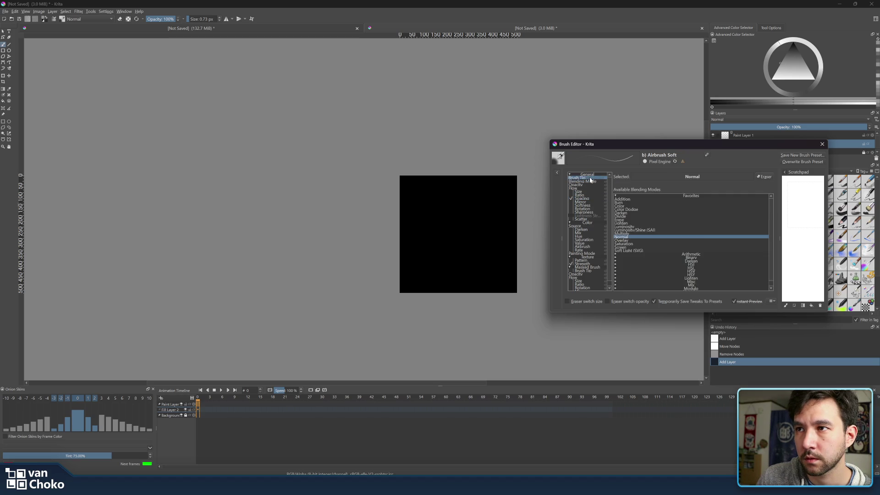
{"action": "left_click_drag", "start_coordinate": [690, 187], "coordinate": [707, 187]}
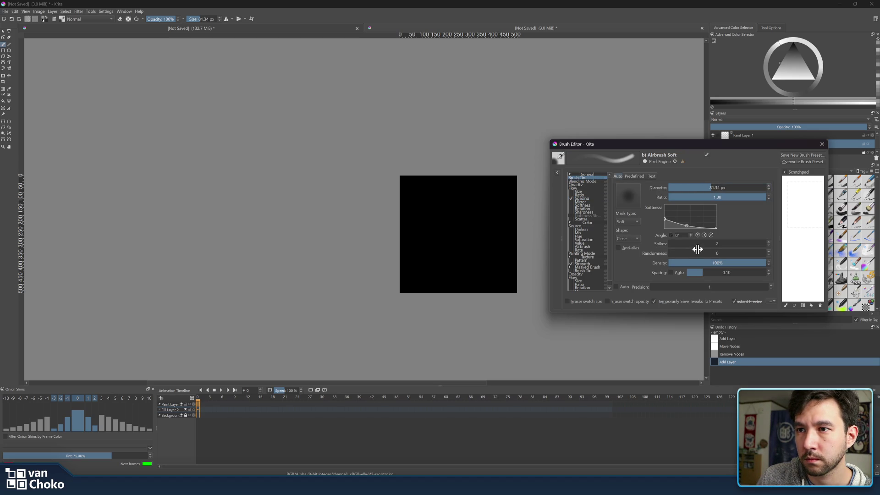
- Set the brush tip to 12.47 px diameter, randomness 35, with auto spacing
{"action": "left_click_drag", "start_coordinate": [676, 253], "coordinate": [769, 252]}
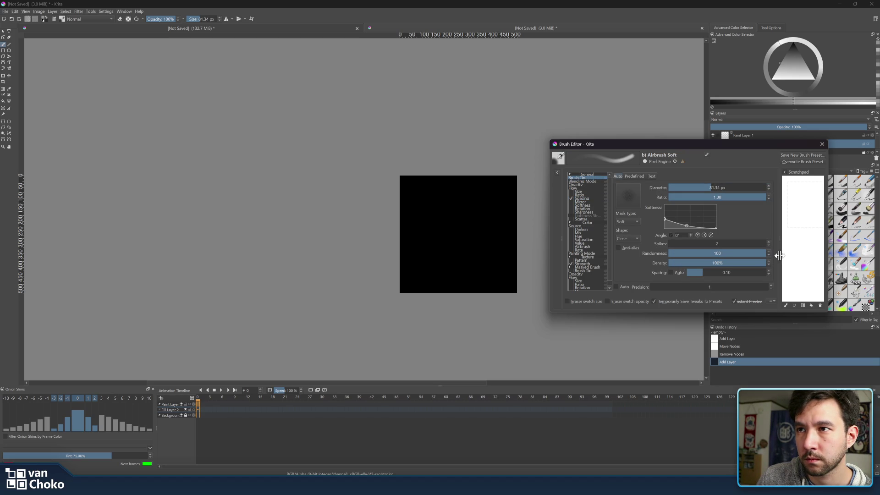
{"action": "left_click", "coordinate": [708, 253]}
{"action": "mouse_move", "coordinate": [683, 243]}
{"action": "left_mouse_down"}
{"action": "mouse_move", "coordinate": [728, 243]}
{"action": "mouse_move", "coordinate": [670, 256]}
{"action": "left_mouse_up"}
{"action": "mouse_move", "coordinate": [691, 252]}
{"action": "left_mouse_down"}
{"action": "mouse_move", "coordinate": [642, 258]}
{"action": "mouse_move", "coordinate": [759, 254]}
{"action": "mouse_move", "coordinate": [684, 262]}
{"action": "left_mouse_up"}
{"action": "left_click_drag", "start_coordinate": [758, 254], "coordinate": [764, 253]}
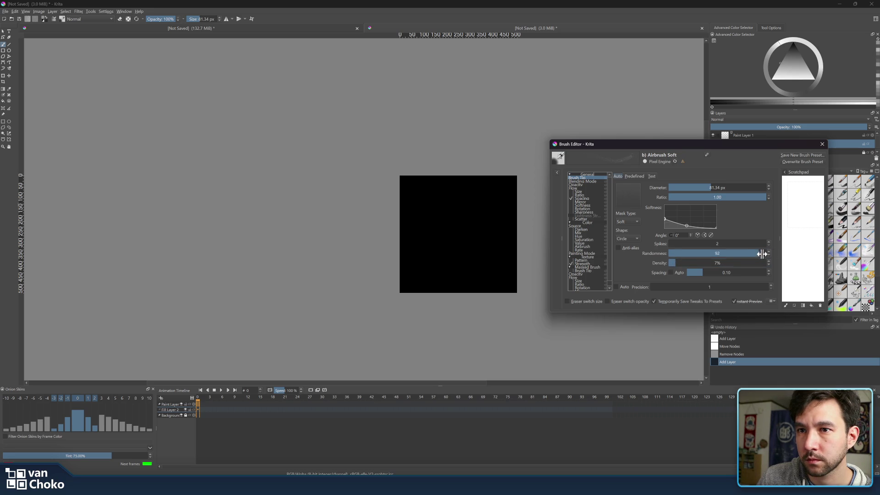
{"action": "mouse_move", "coordinate": [672, 263]}
{"action": "left_mouse_down"}
{"action": "mouse_move", "coordinate": [759, 274]}
{"action": "mouse_move", "coordinate": [692, 274]}
{"action": "mouse_move", "coordinate": [704, 273]}
{"action": "mouse_move", "coordinate": [702, 262]}
{"action": "mouse_move", "coordinate": [673, 263]}
{"action": "mouse_move", "coordinate": [750, 270]}
{"action": "left_mouse_up"}
{"action": "left_click", "coordinate": [671, 272]}
{"action": "left_click_drag", "start_coordinate": [672, 263], "coordinate": [766, 264]}
{"action": "mouse_move", "coordinate": [717, 188]}
{"action": "left_mouse_down"}
{"action": "mouse_move", "coordinate": [671, 188]}
{"action": "mouse_move", "coordinate": [692, 188]}
{"action": "left_mouse_up"}
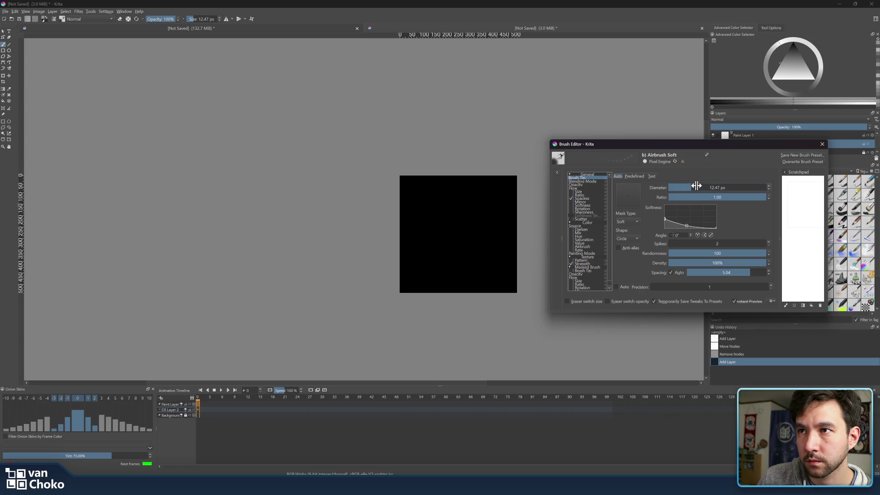
{"action": "left_click_drag", "start_coordinate": [713, 254], "coordinate": [669, 254]}
{"action": "left_click", "coordinate": [702, 253]}
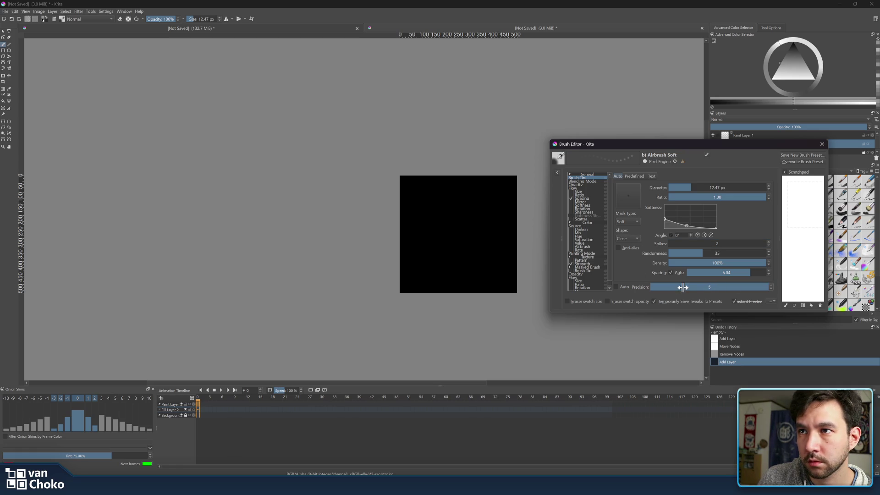
- Enable pen-pressure Size control, test a stroke on the scratchpad, and close the editor
{"action": "left_click", "coordinate": [570, 199]}
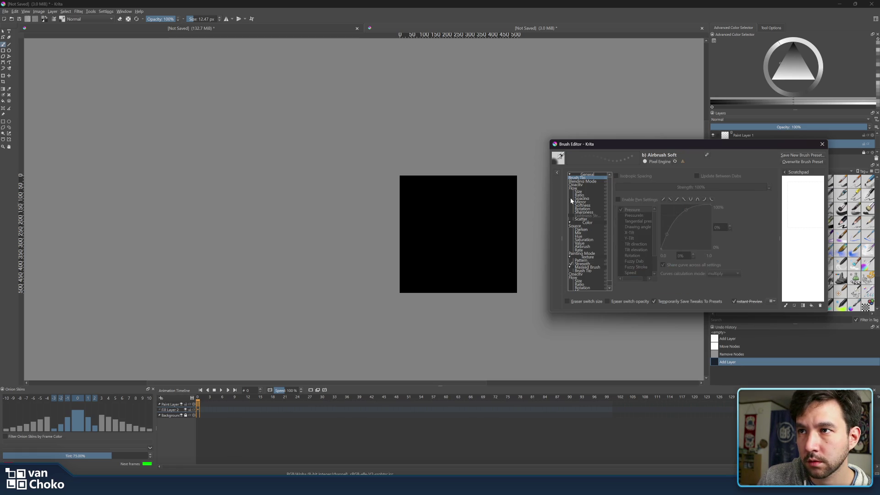
{"action": "left_click", "coordinate": [585, 182]}
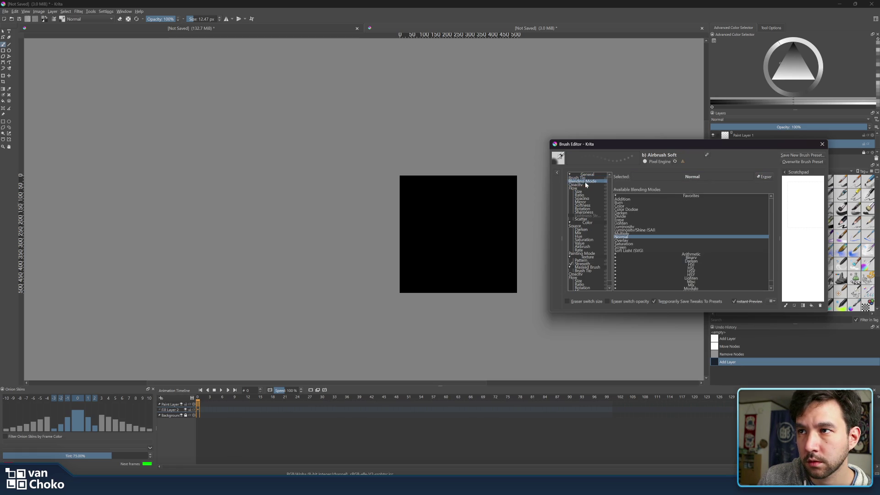
{"action": "left_click", "coordinate": [586, 185]}
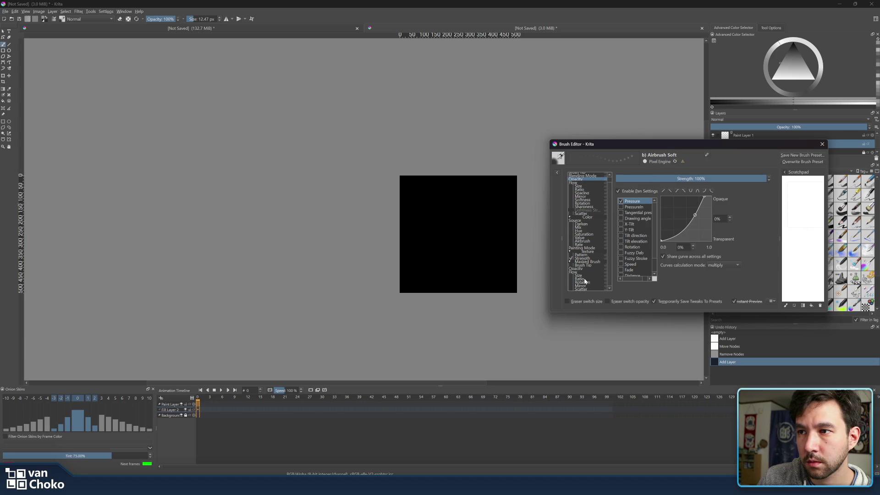
{"action": "left_click", "coordinate": [579, 281]}
{"action": "left_click", "coordinate": [577, 277]}
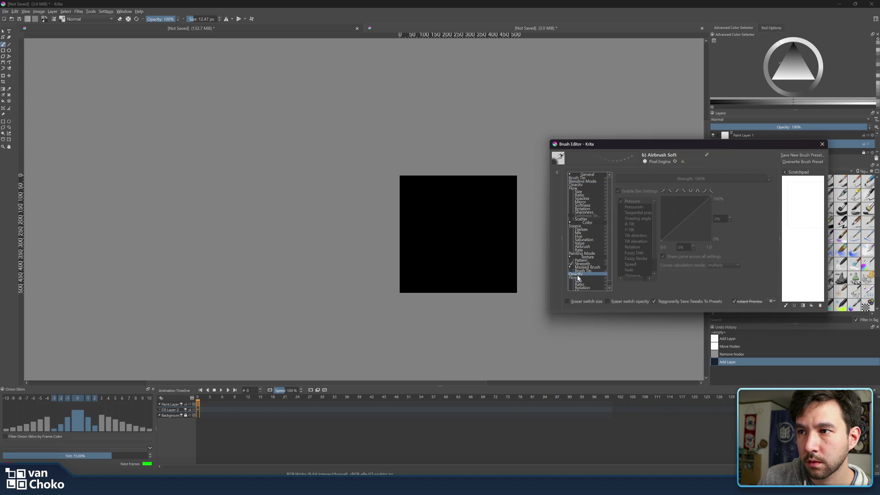
{"action": "left_click", "coordinate": [578, 282]}
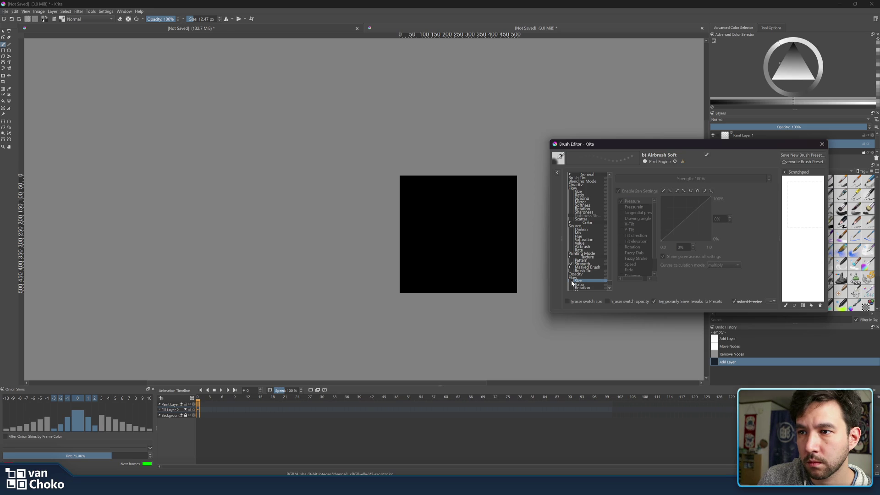
{"action": "left_click", "coordinate": [571, 283]}
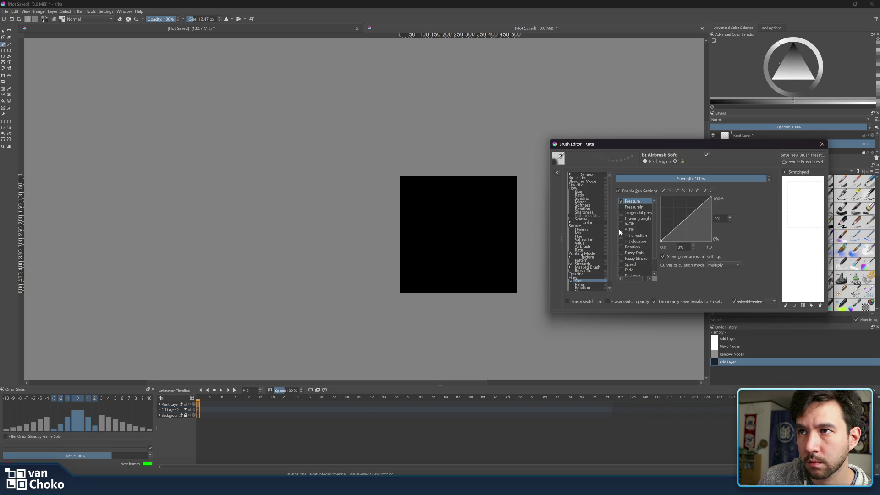
{"action": "left_click_drag", "start_coordinate": [807, 184], "coordinate": [810, 190]}
{"action": "left_click", "coordinate": [823, 145]}
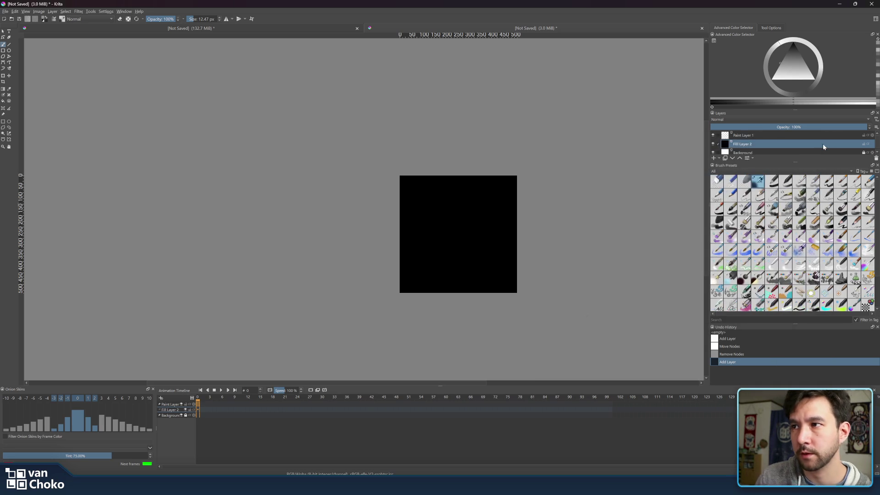
- Paint white test strokes on Paint Layer 1, undo them, and enlarge the brush to 50.14 px
{"action": "mouse_move", "coordinate": [450, 195]}
{"action": "left_mouse_down"}
{"action": "mouse_move", "coordinate": [428, 211]}
{"action": "mouse_move", "coordinate": [427, 250]}
{"action": "left_mouse_up"}
{"action": "left_click", "coordinate": [794, 46]}
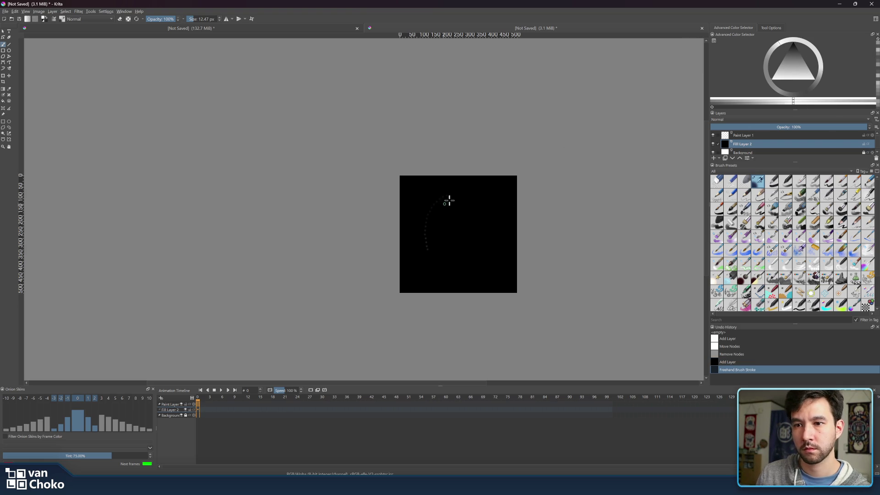
{"action": "mouse_move", "coordinate": [415, 229]}
{"action": "left_mouse_down"}
{"action": "mouse_move", "coordinate": [428, 271]}
{"action": "mouse_move", "coordinate": [463, 279]}
{"action": "left_mouse_up"}
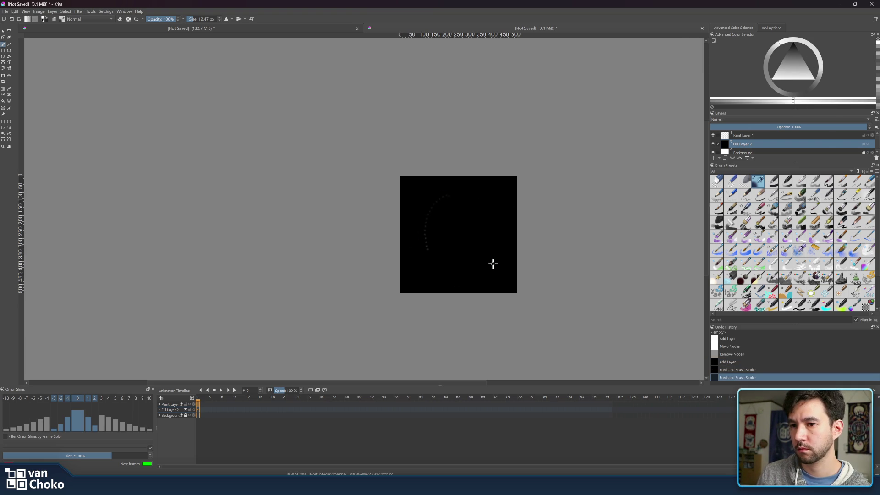
{"action": "left_click", "coordinate": [749, 137]}
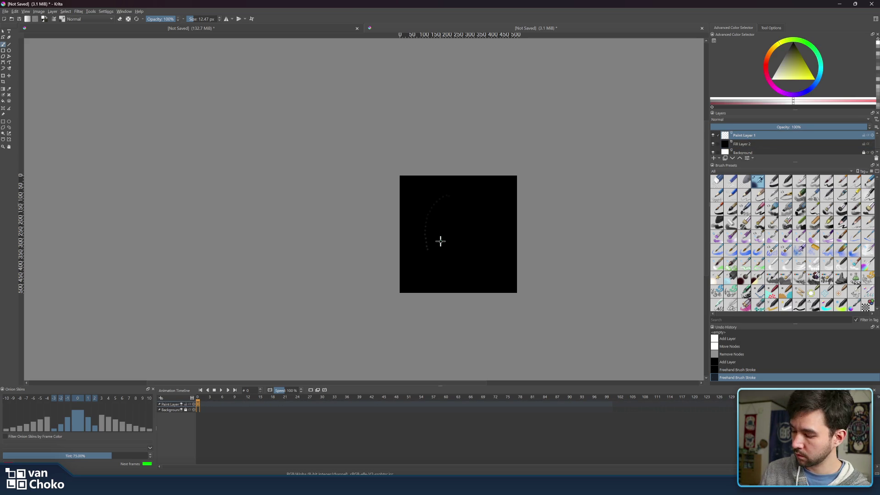
{"action": "key", "text": "ctrl+z"}
{"action": "key", "text": "ctrl+z"}
{"action": "key", "text": "ctrl+z"}
{"action": "key", "text": "ctrl+shift+z"}
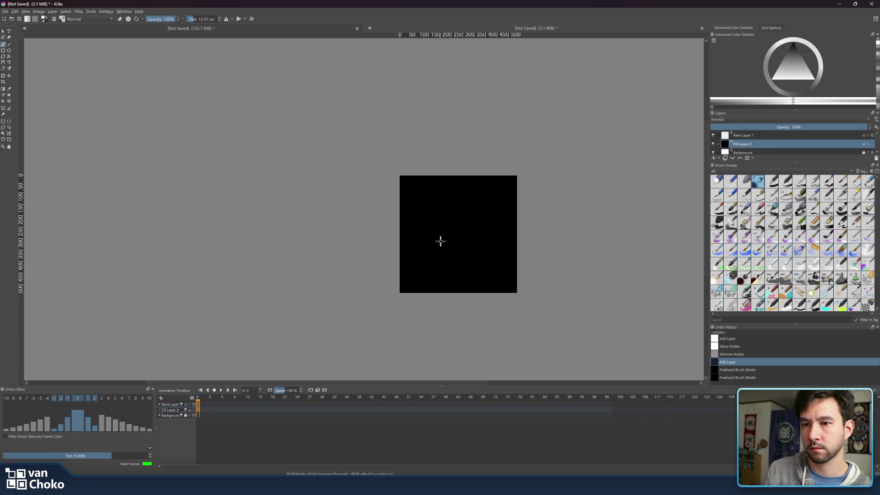
{"action": "left_click", "coordinate": [801, 136]}
{"action": "mouse_move", "coordinate": [459, 201]}
{"action": "left_mouse_down"}
{"action": "mouse_move", "coordinate": [428, 205]}
{"action": "mouse_move", "coordinate": [472, 267]}
{"action": "mouse_move", "coordinate": [443, 198]}
{"action": "mouse_move", "coordinate": [470, 251]}
{"action": "mouse_move", "coordinate": [471, 240]}
{"action": "left_mouse_up"}
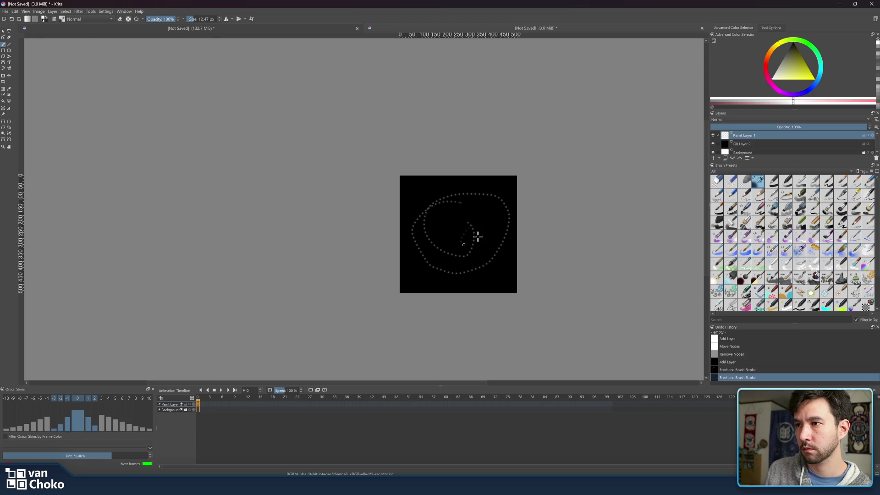
{"action": "key", "text": "ctrl+z"}
{"action": "key", "text": "ctrl+z"}
{"action": "key", "text": "ctrl+z"}
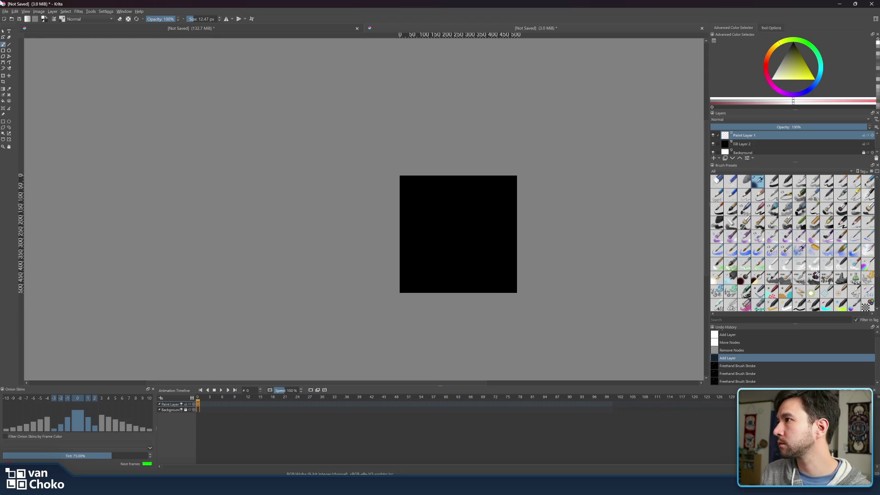
{"action": "mouse_move", "coordinate": [211, 20]}
{"action": "left_mouse_down"}
{"action": "mouse_move", "coordinate": [191, 18]}
{"action": "mouse_move", "coordinate": [203, 19]}
{"action": "left_mouse_up"}
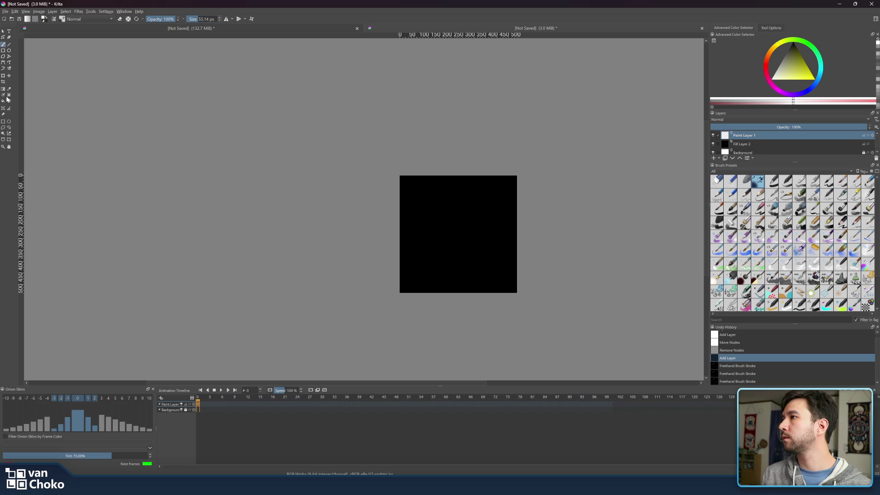
- Draw a soft dotted ellipse corner to corner across the black square with the Ellipse tool
{"action": "left_click", "coordinate": [10, 50]}
{"action": "mouse_move", "coordinate": [409, 185]}
{"action": "left_mouse_down"}
{"action": "mouse_move", "coordinate": [481, 271]}
{"action": "mouse_move", "coordinate": [509, 280]}
{"action": "left_mouse_up"}
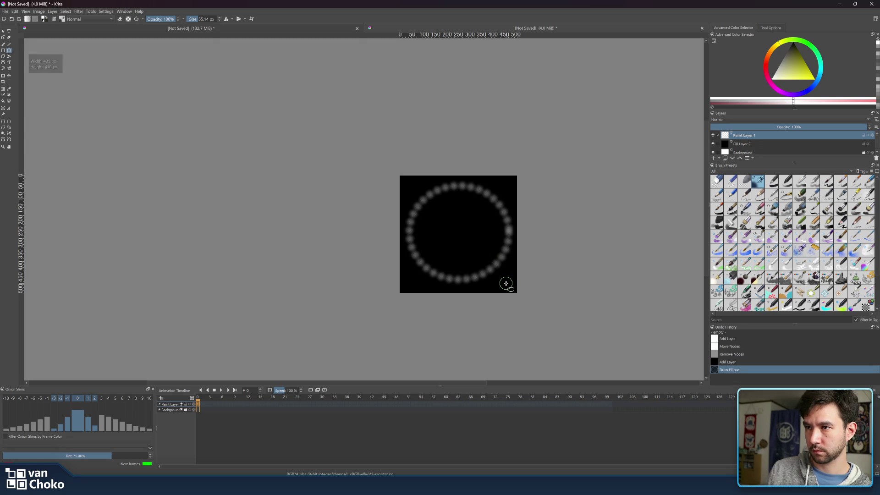
{"action": "left_click_drag", "start_coordinate": [506, 284], "coordinate": [408, 186]}
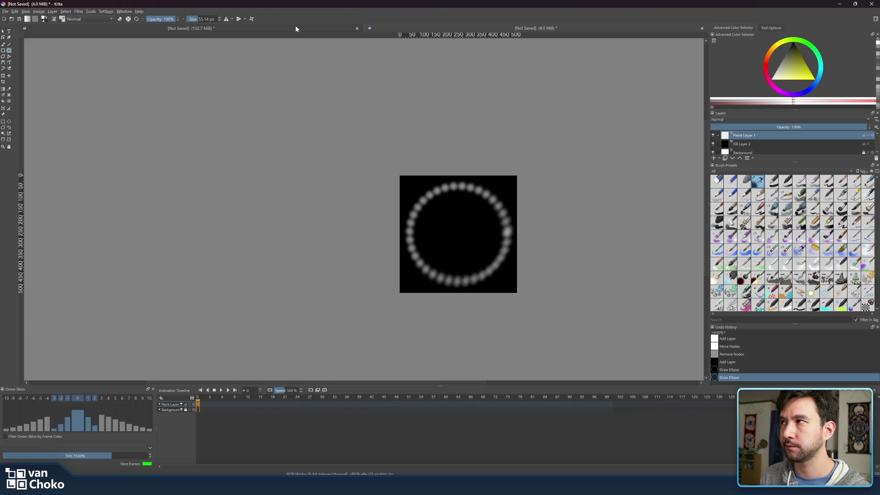
- Browse the Settings and Filter menus, start G'MIC-Qt, and move its window aside
{"action": "left_click", "coordinate": [107, 12]}
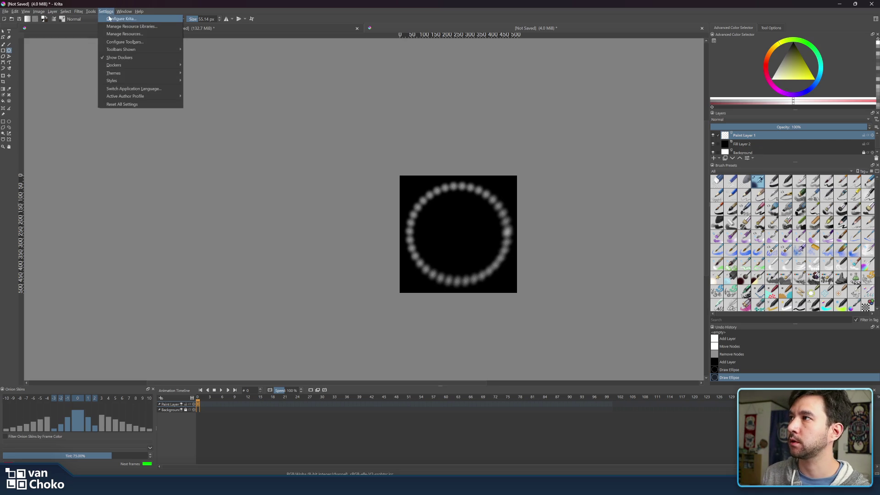
{"action": "mouse_move", "coordinate": [139, 71]}
{"action": "left_click", "coordinate": [78, 12]}
{"action": "left_click", "coordinate": [75, 12]}
{"action": "mouse_move", "coordinate": [109, 34]}
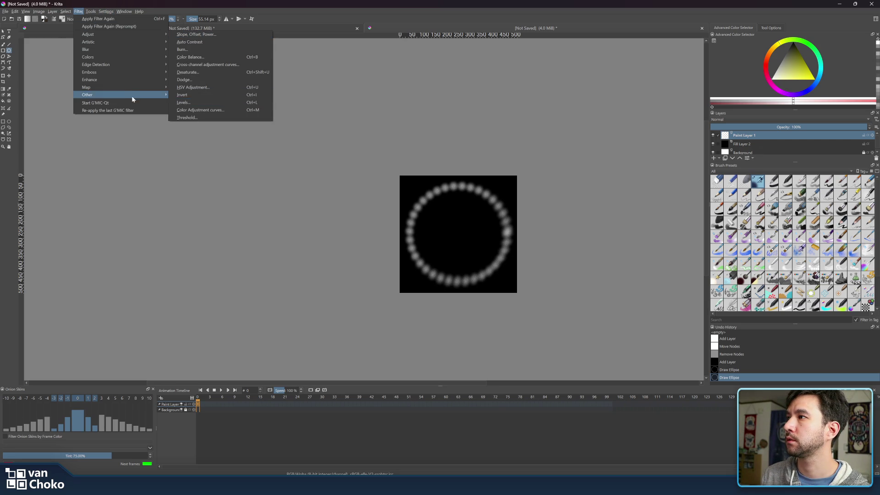
{"action": "mouse_move", "coordinate": [134, 97]}
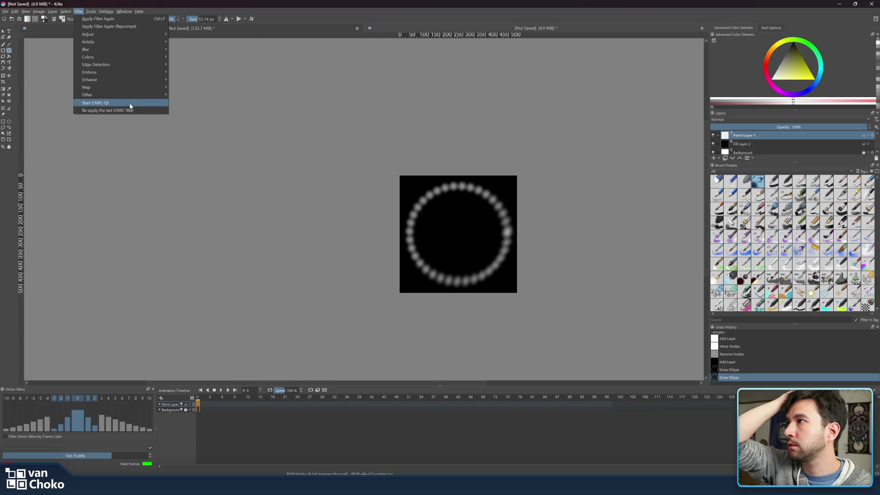
{"action": "left_click", "coordinate": [129, 103]}
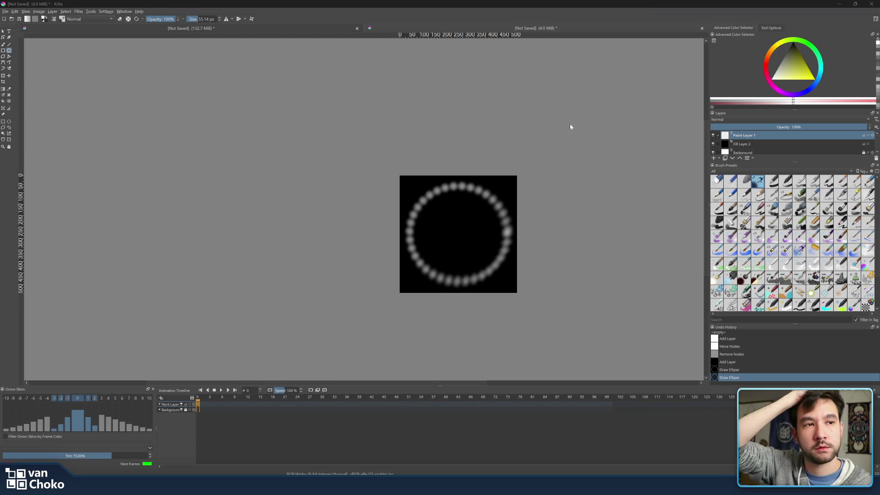
{"action": "mouse_move", "coordinate": [355, 206]}
{"action": "left_mouse_down"}
{"action": "mouse_move", "coordinate": [205, 115]}
{"action": "mouse_move", "coordinate": [525, 153]}
{"action": "mouse_move", "coordinate": [517, 133]}
{"action": "mouse_move", "coordinate": [115, 101]}
{"action": "mouse_move", "coordinate": [114, 90]}
{"action": "left_mouse_up"}
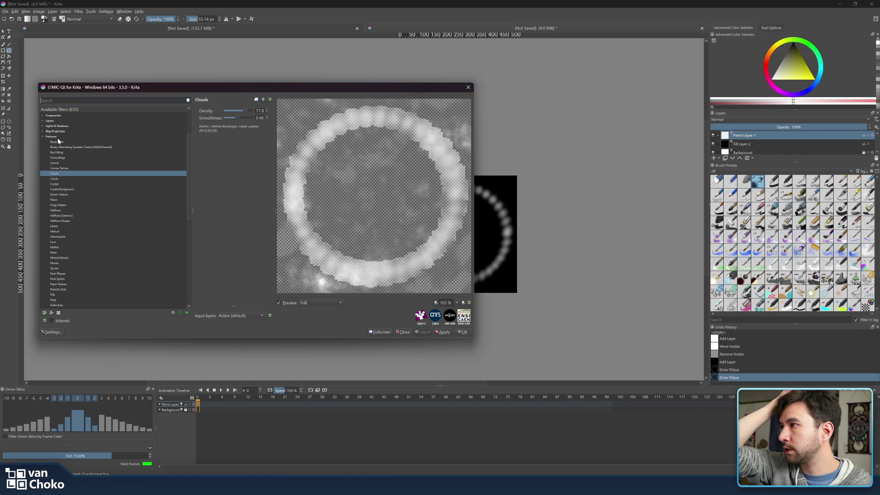
- Collapse Patterns, expand Deformations, and preview the Perspective filter on the ring
{"action": "left_click", "coordinate": [77, 137]}
{"action": "left_click", "coordinate": [42, 137]}
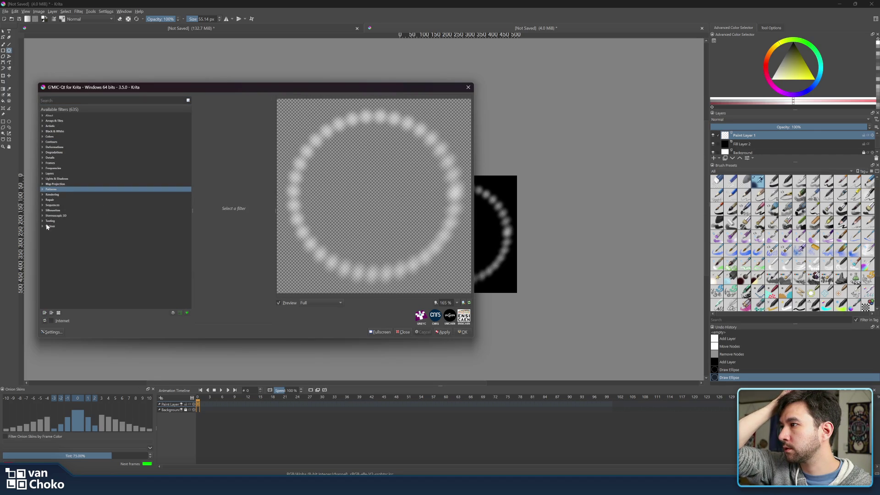
{"action": "left_click", "coordinate": [42, 147]}
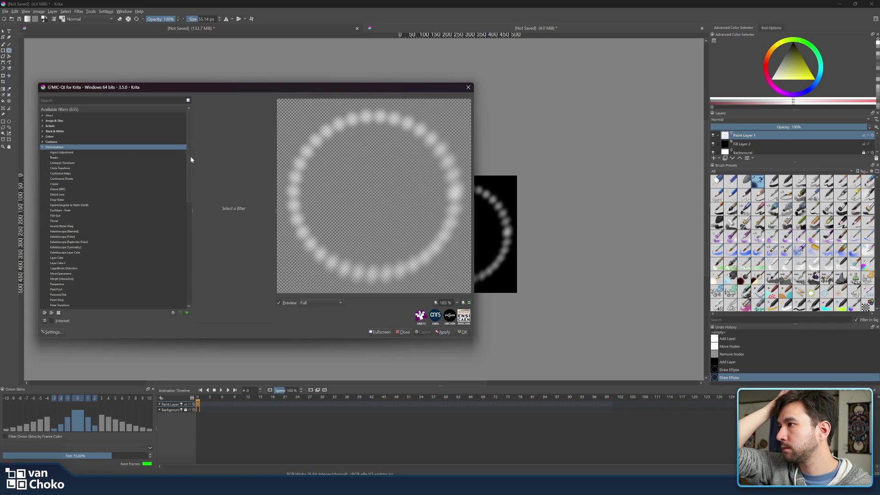
{"action": "scroll", "coordinate": [190, 161], "scroll_direction": "down", "scroll_amount": 1}
{"action": "mouse_move", "coordinate": [171, 87]}
{"action": "left_mouse_down"}
{"action": "mouse_move", "coordinate": [597, 154]}
{"action": "mouse_move", "coordinate": [589, 130]}
{"action": "left_mouse_up"}
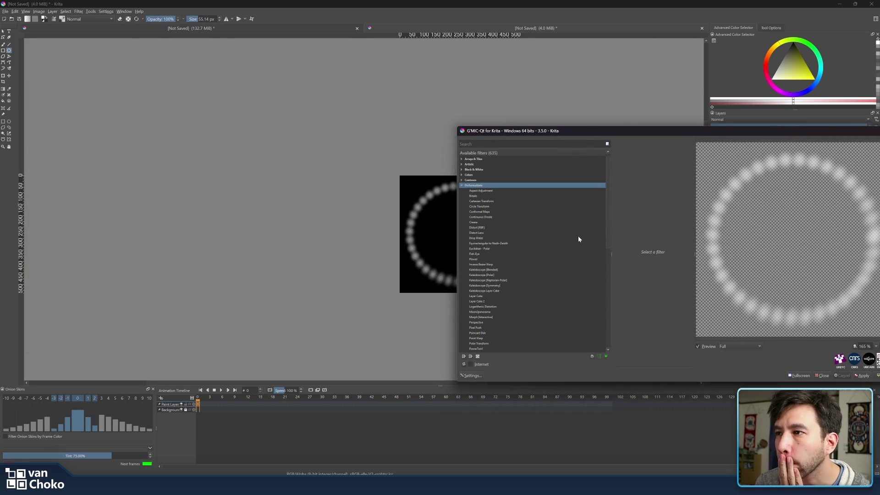
{"action": "scroll", "coordinate": [580, 236], "scroll_direction": "down", "scroll_amount": 1}
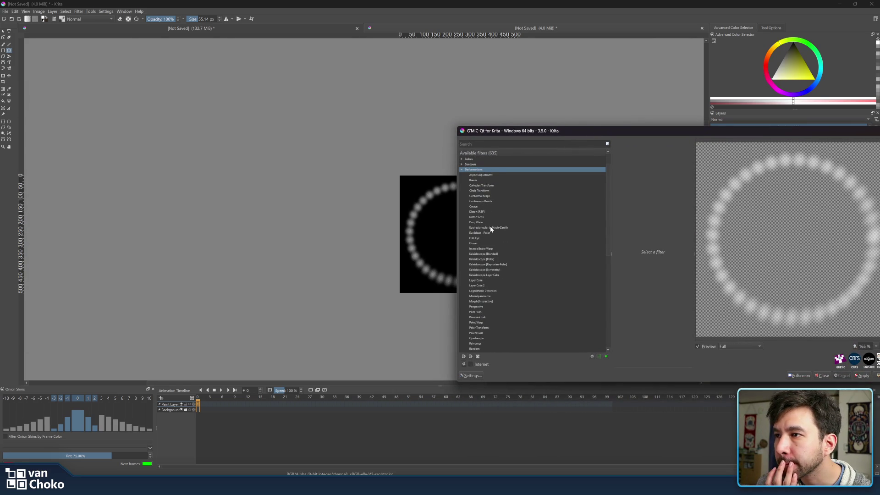
{"action": "scroll", "coordinate": [491, 228], "scroll_direction": "down", "scroll_amount": 4}
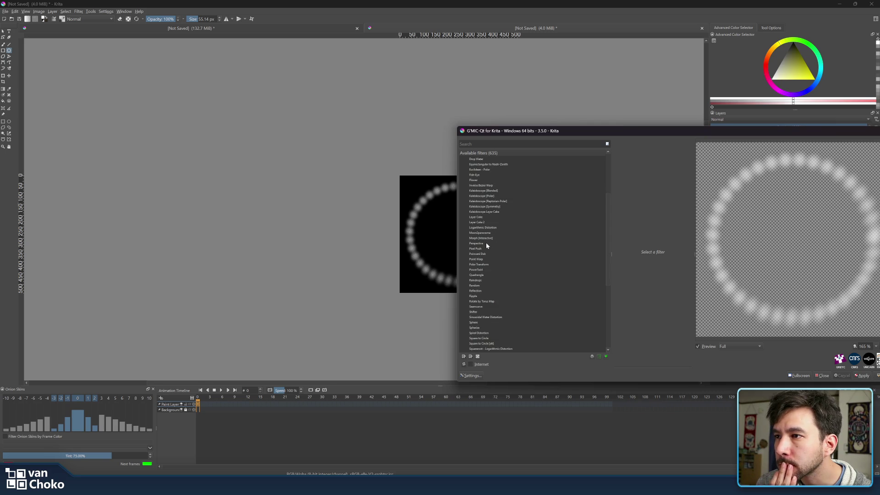
{"action": "left_click", "coordinate": [486, 244]}
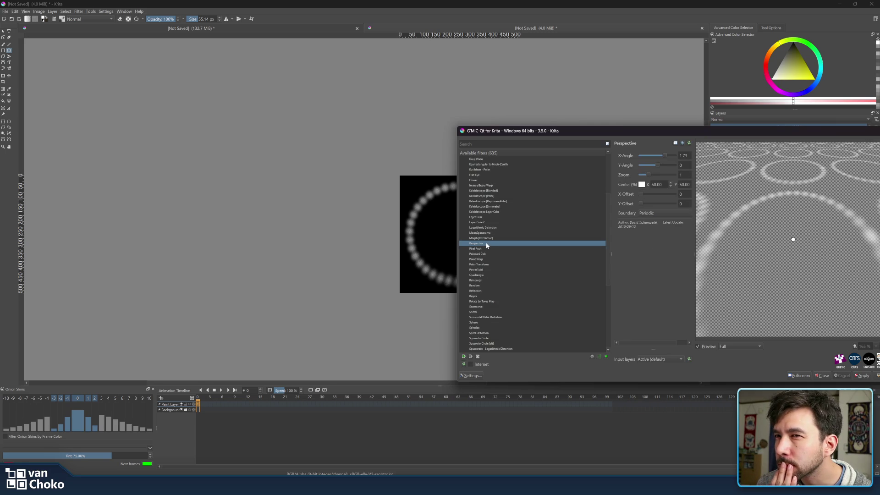
- Preview the Zoom deformation on the dotted ring and move the window back over the canvas
{"action": "scroll", "coordinate": [488, 244], "scroll_direction": "down", "scroll_amount": 1}
{"action": "scroll", "coordinate": [516, 299], "scroll_direction": "down", "scroll_amount": 3}
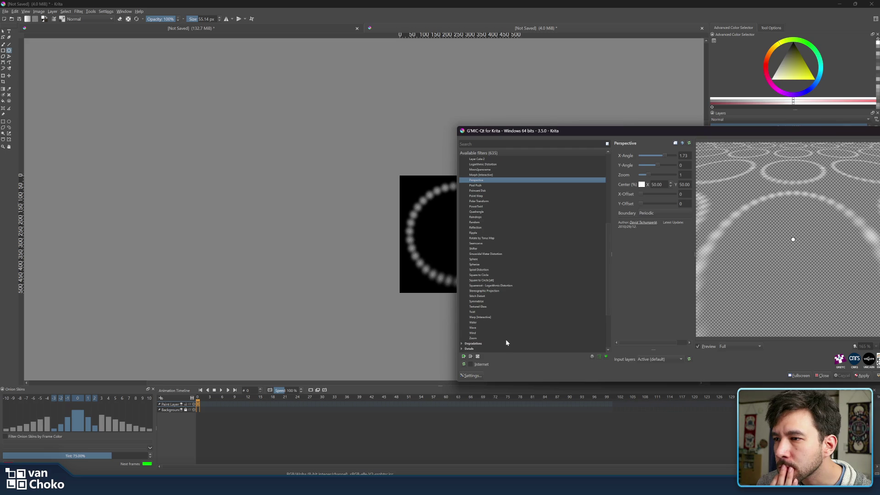
{"action": "left_click", "coordinate": [506, 338]}
{"action": "left_click_drag", "start_coordinate": [680, 130], "coordinate": [497, 125]}
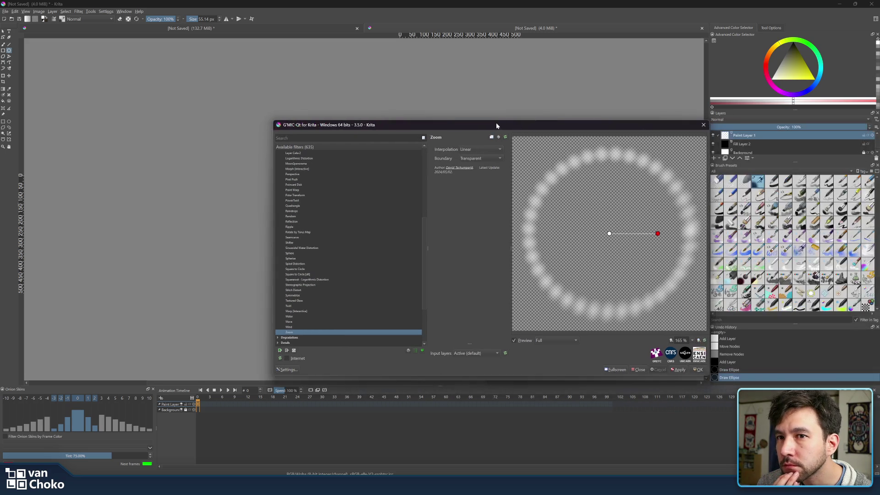
- Shrink the ring in the Zoom preview with Linear interpolation, then browse deformations to Squareroot - Logarithmic Distortion
{"action": "mouse_move", "coordinate": [658, 234]}
{"action": "left_mouse_down"}
{"action": "mouse_move", "coordinate": [672, 187]}
{"action": "mouse_move", "coordinate": [627, 220]}
{"action": "mouse_move", "coordinate": [662, 202]}
{"action": "mouse_move", "coordinate": [653, 213]}
{"action": "left_mouse_up"}
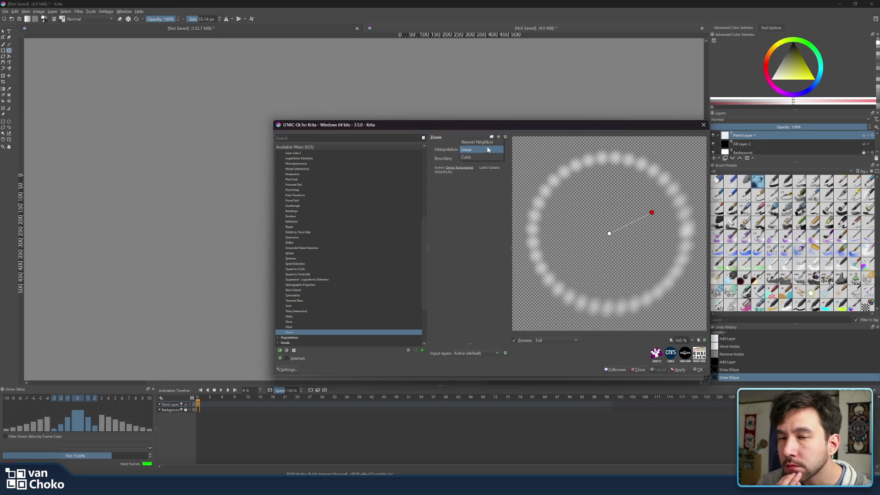
{"action": "left_click", "coordinate": [487, 150]}
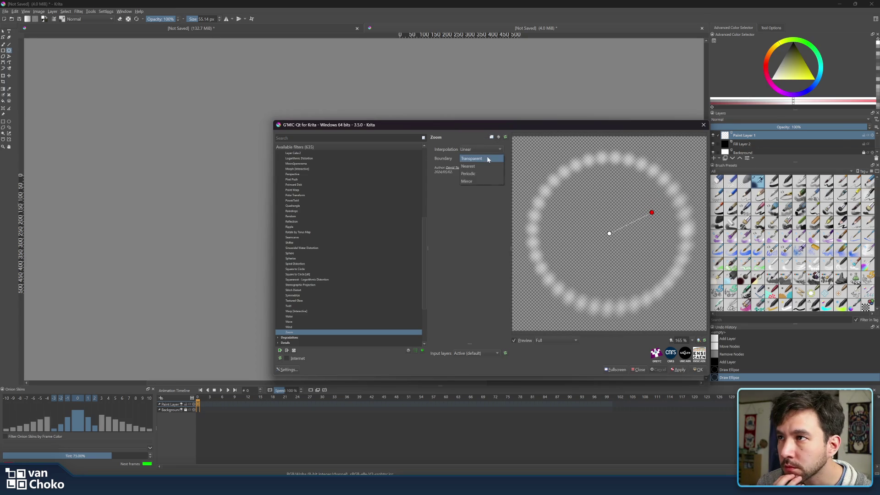
{"action": "left_click", "coordinate": [333, 316]}
{"action": "left_click", "coordinate": [327, 311]}
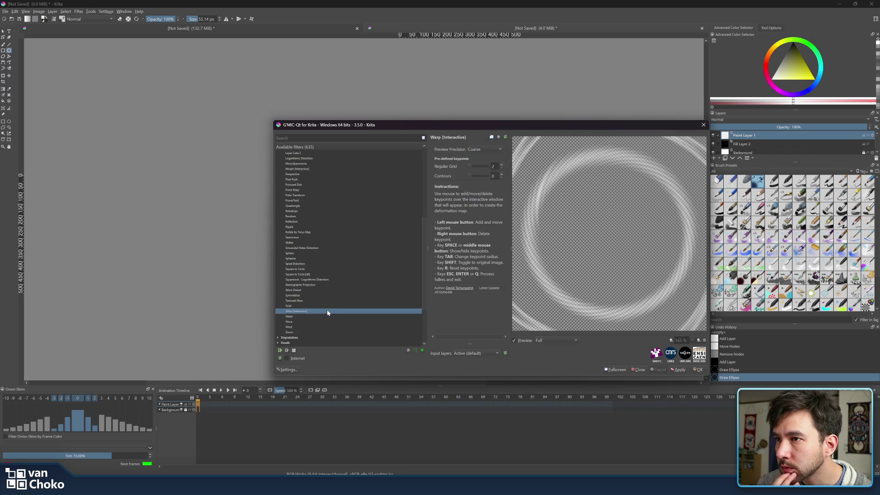
{"action": "left_click", "coordinate": [326, 305]}
{"action": "left_click", "coordinate": [326, 296]}
{"action": "left_click", "coordinate": [326, 290]}
{"action": "left_click", "coordinate": [330, 280]}
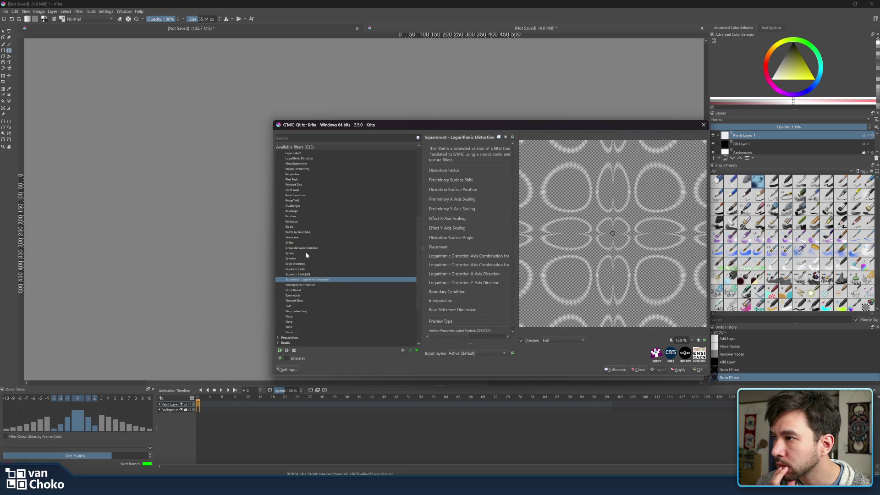
{"action": "scroll", "coordinate": [306, 252], "scroll_direction": "up", "scroll_amount": 5}
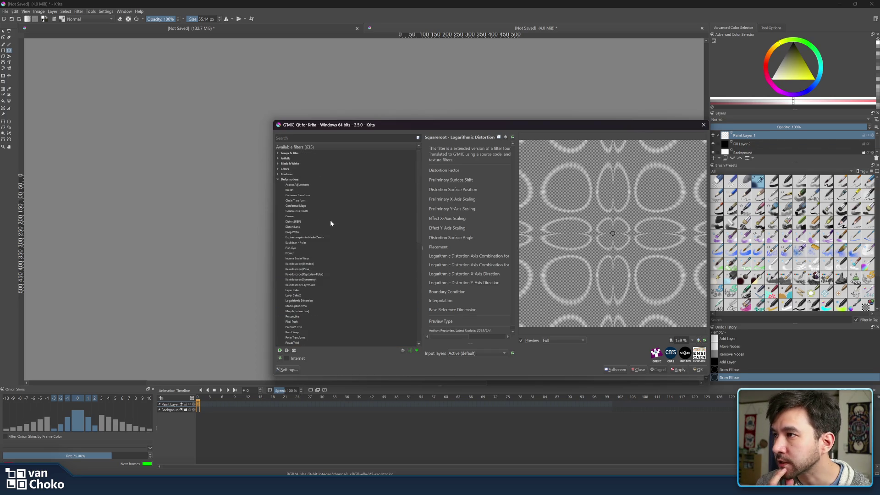
{"action": "left_click", "coordinate": [279, 180]}
{"action": "left_click", "coordinate": [286, 191]}
{"action": "left_click", "coordinate": [286, 195]}
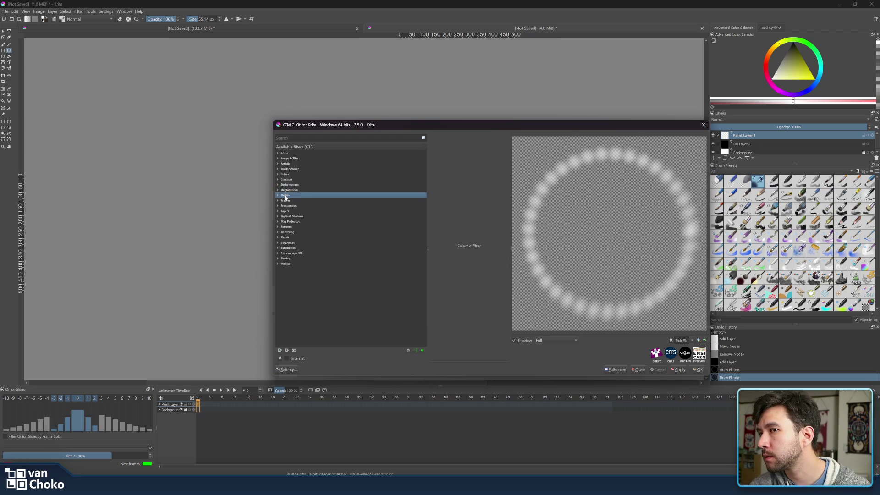
{"action": "left_click", "coordinate": [285, 211]}
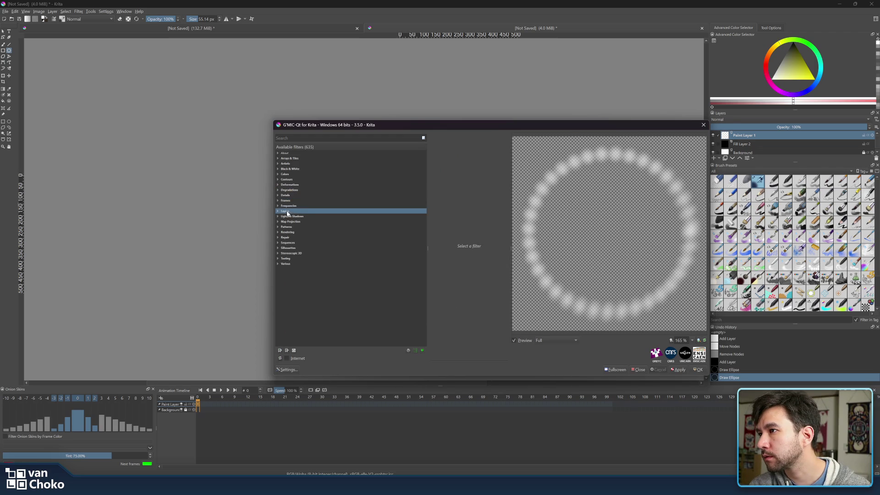
{"action": "left_click", "coordinate": [278, 212]}
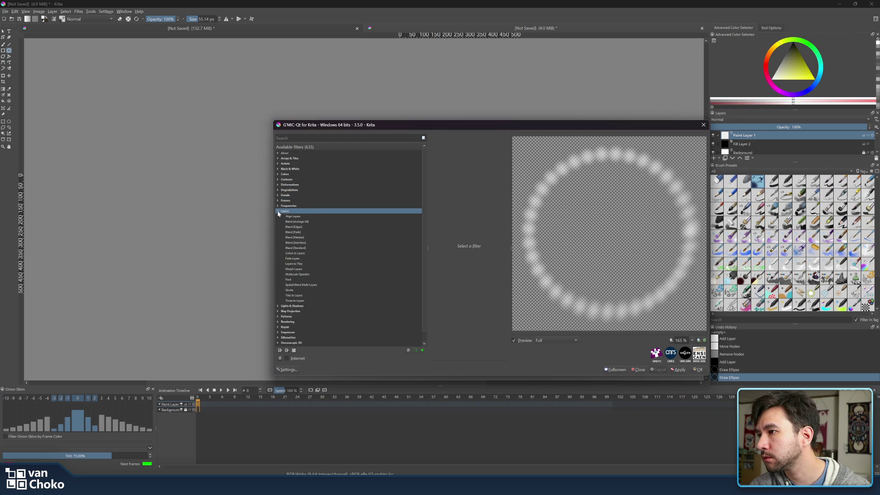
{"action": "left_click", "coordinate": [277, 212]}
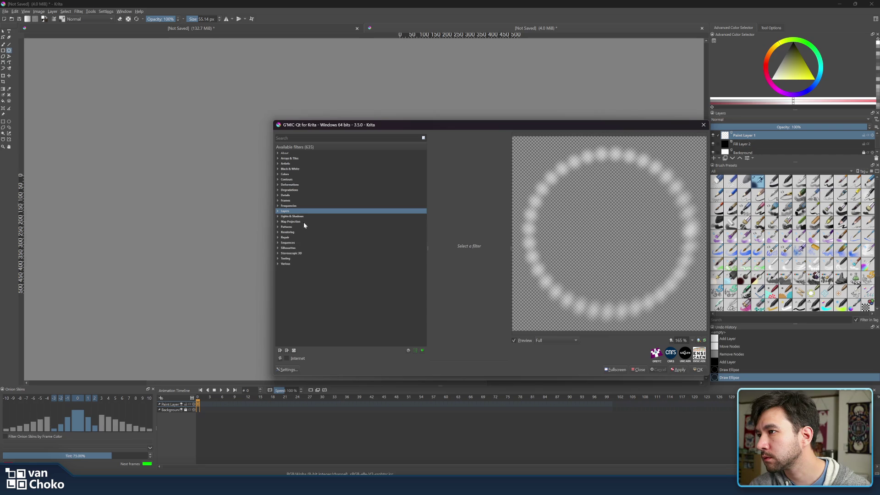
{"action": "left_click", "coordinate": [277, 222]}
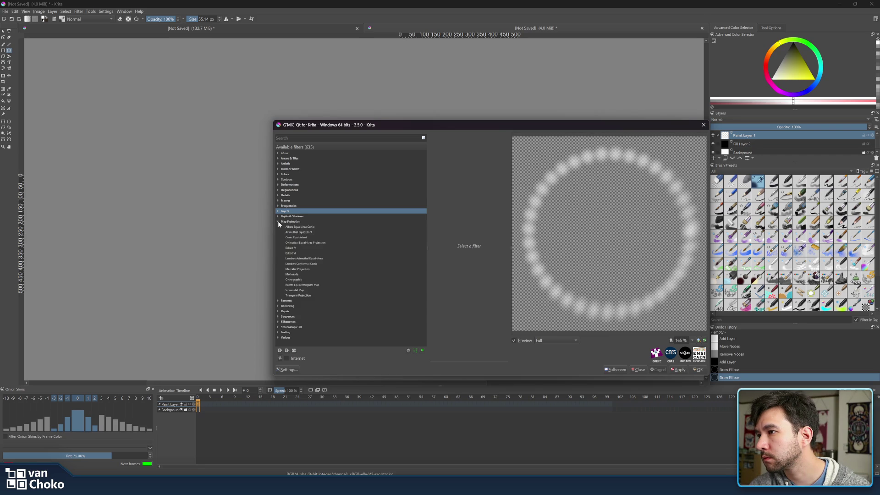
{"action": "left_click", "coordinate": [278, 222]}
{"action": "left_click", "coordinate": [278, 154]}
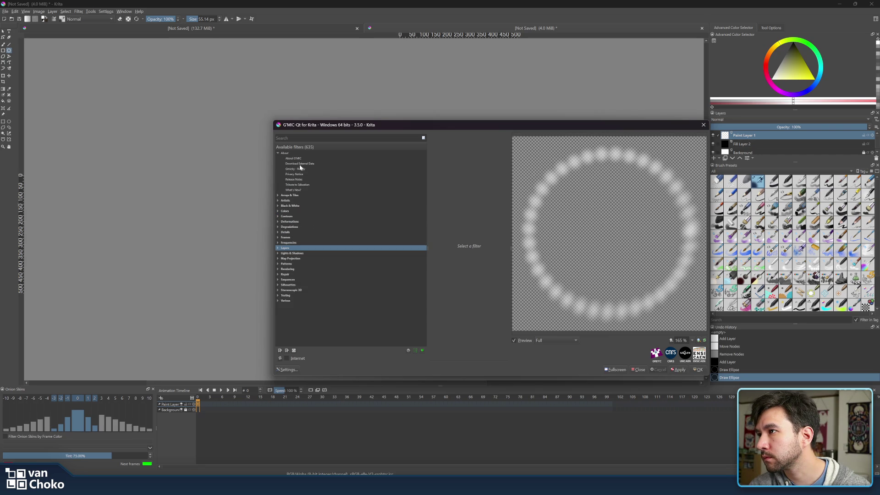
{"action": "left_click", "coordinate": [278, 195]}
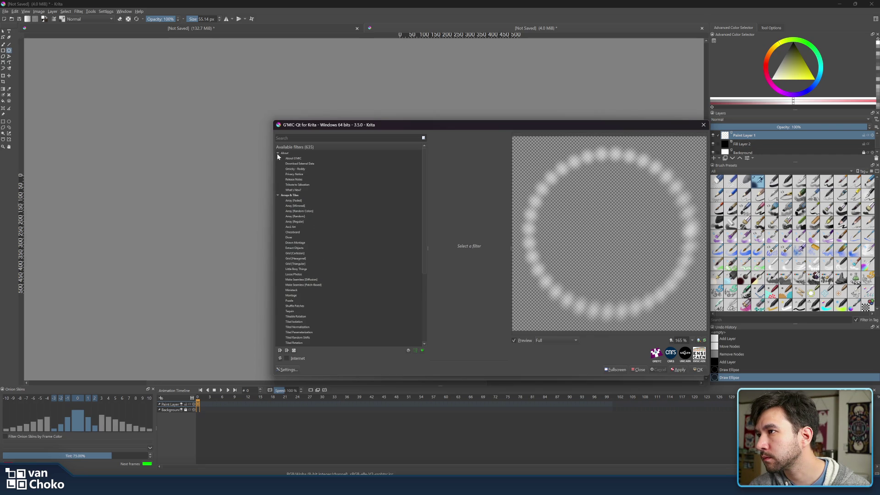
{"action": "left_click", "coordinate": [277, 154]}
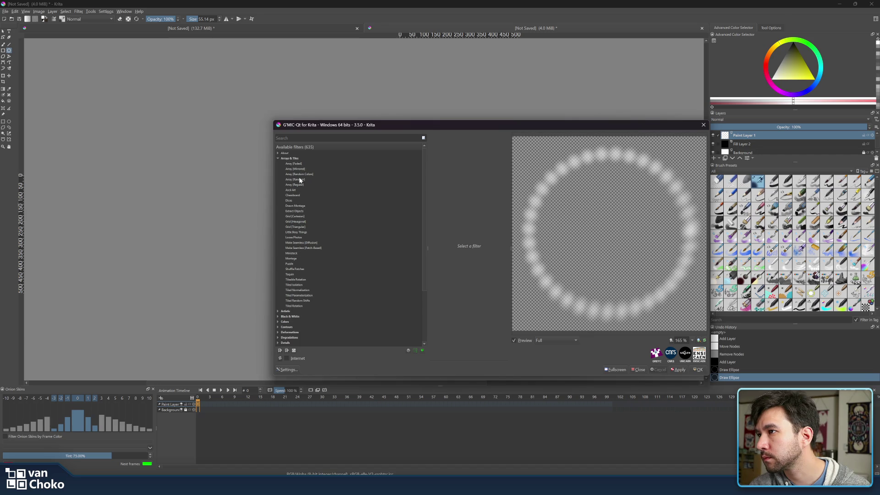
{"action": "left_click", "coordinate": [278, 311]}
{"action": "left_click", "coordinate": [278, 158]}
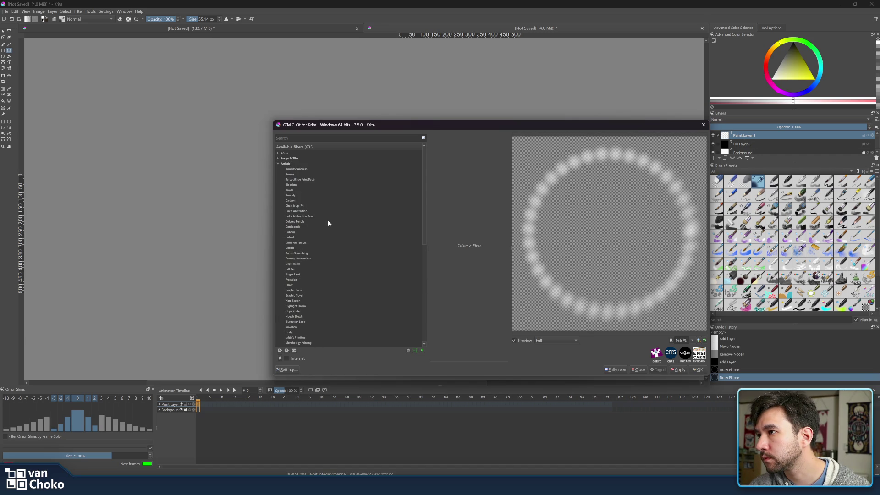
{"action": "scroll", "coordinate": [328, 222], "scroll_direction": "down", "scroll_amount": 4}
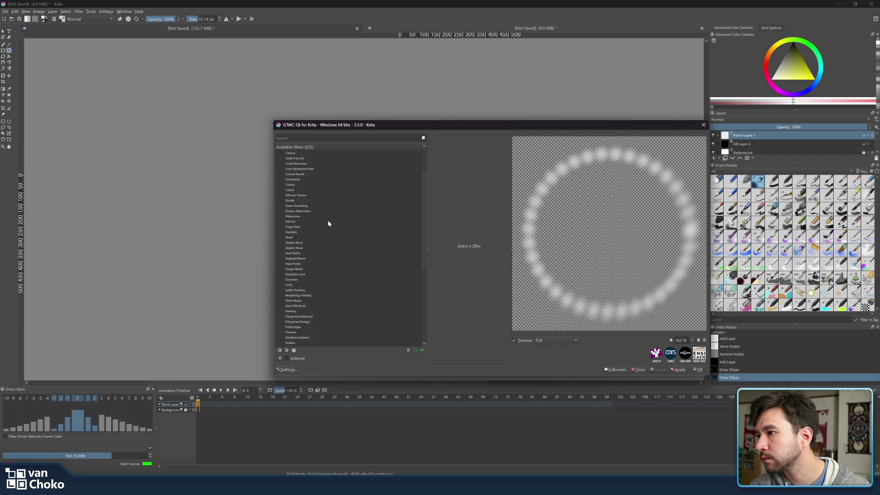
{"action": "scroll", "coordinate": [328, 224], "scroll_direction": "down", "scroll_amount": 4}
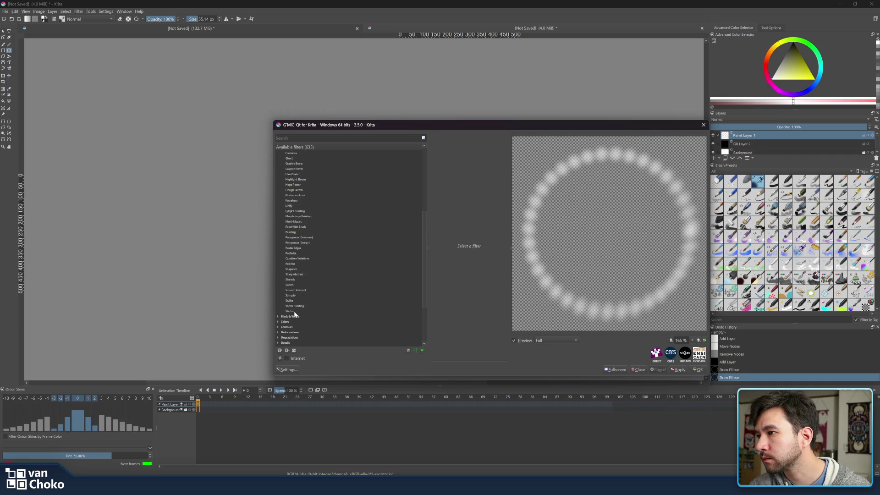
{"action": "left_click_drag", "start_coordinate": [425, 263], "coordinate": [426, 204]}
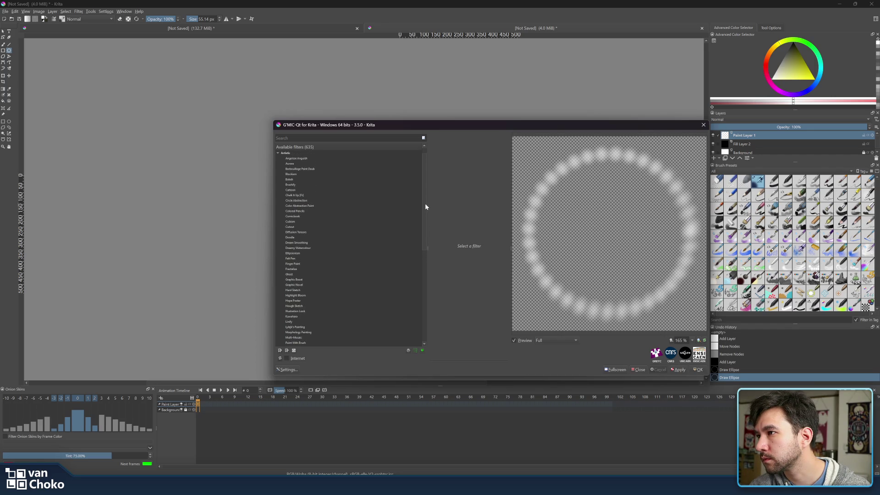
{"action": "left_click_drag", "start_coordinate": [425, 203], "coordinate": [425, 199]}
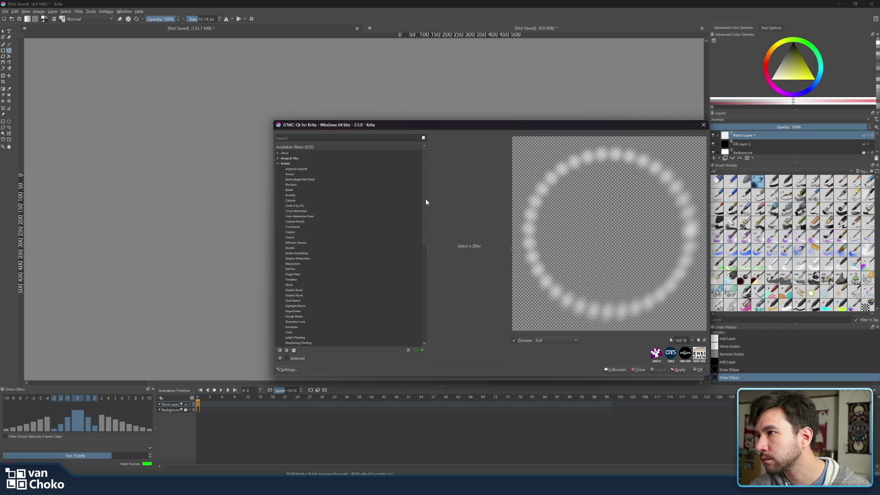
{"action": "left_click", "coordinate": [278, 163]}
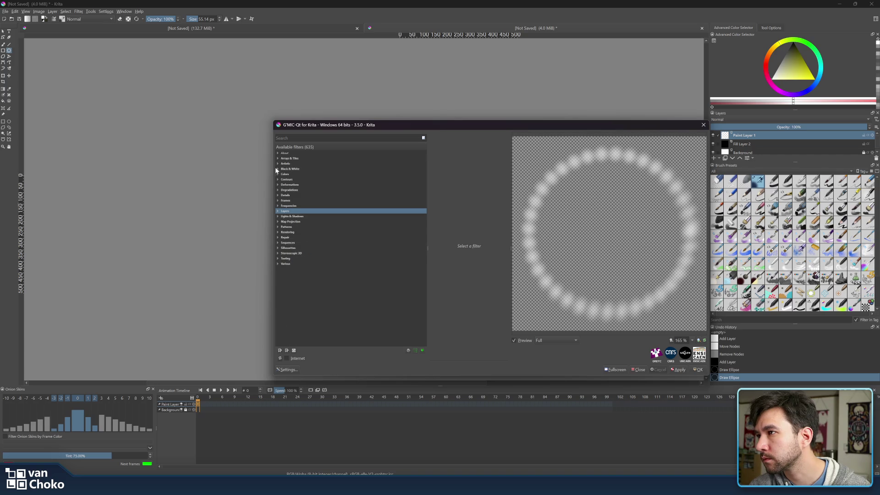
{"action": "left_click", "coordinate": [277, 174]}
{"action": "left_click", "coordinate": [306, 174]}
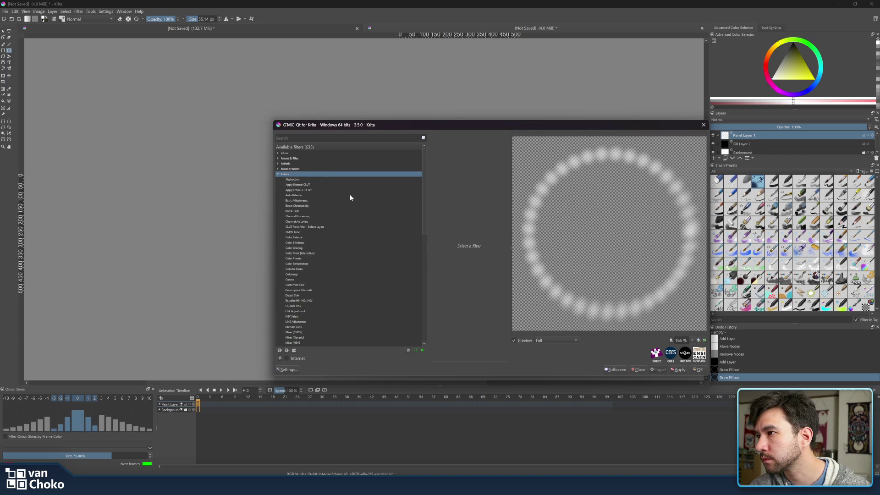
{"action": "scroll", "coordinate": [350, 196], "scroll_direction": "down", "scroll_amount": 4}
{"action": "scroll", "coordinate": [350, 195], "scroll_direction": "down", "scroll_amount": 5}
{"action": "scroll", "coordinate": [350, 195], "scroll_direction": "down", "scroll_amount": 6}
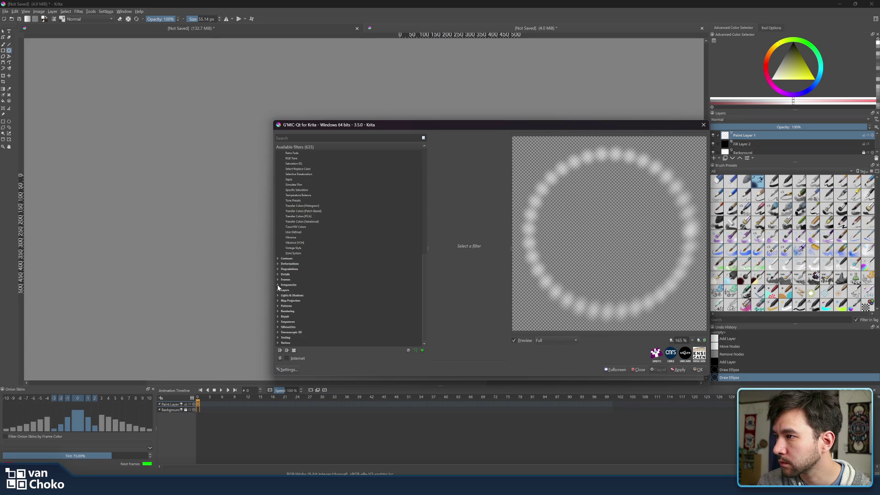
- Expand Degradations and preview Blur [Motion] and Blur [Radial] on the ring
{"action": "left_click", "coordinate": [278, 269]}
{"action": "scroll", "coordinate": [332, 271], "scroll_direction": "down", "scroll_amount": 2}
{"action": "left_click", "coordinate": [298, 285]}
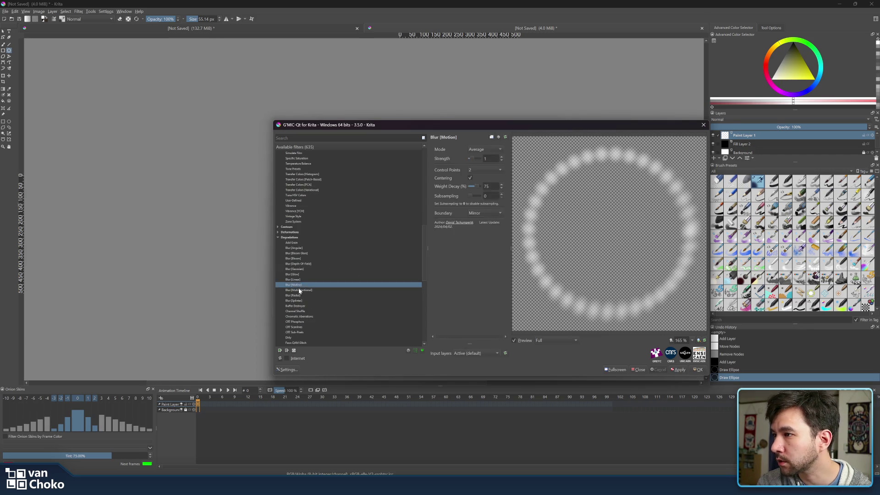
{"action": "left_click", "coordinate": [298, 295]}
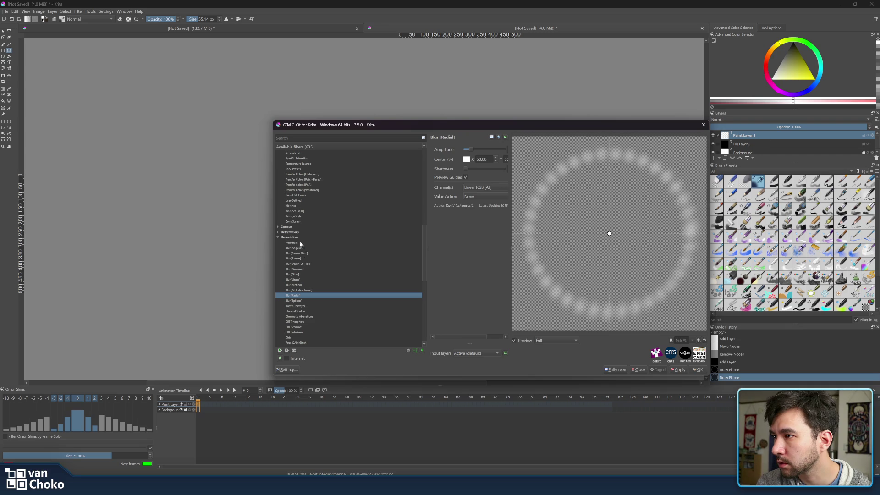
- Try Blur [Angular] with slightly higher amplitude and sharpness turned up nearly full
{"action": "left_click", "coordinate": [311, 247]}
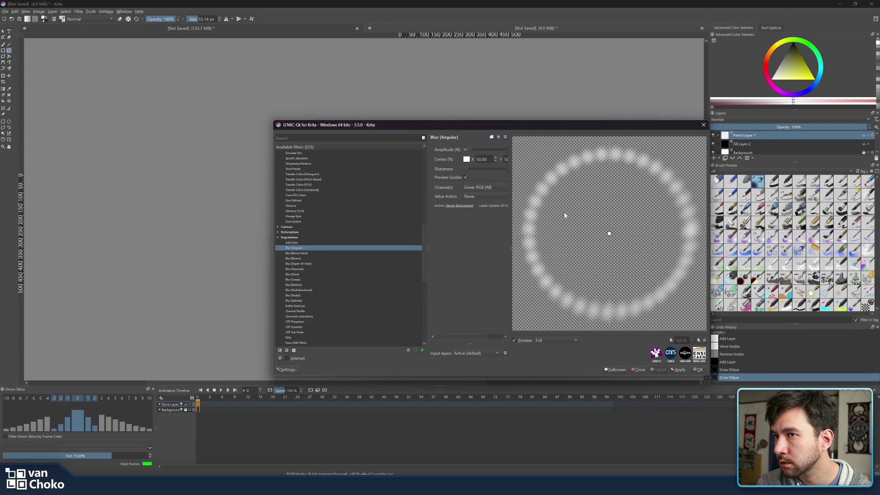
{"action": "left_click_drag", "start_coordinate": [483, 149], "coordinate": [475, 149]}
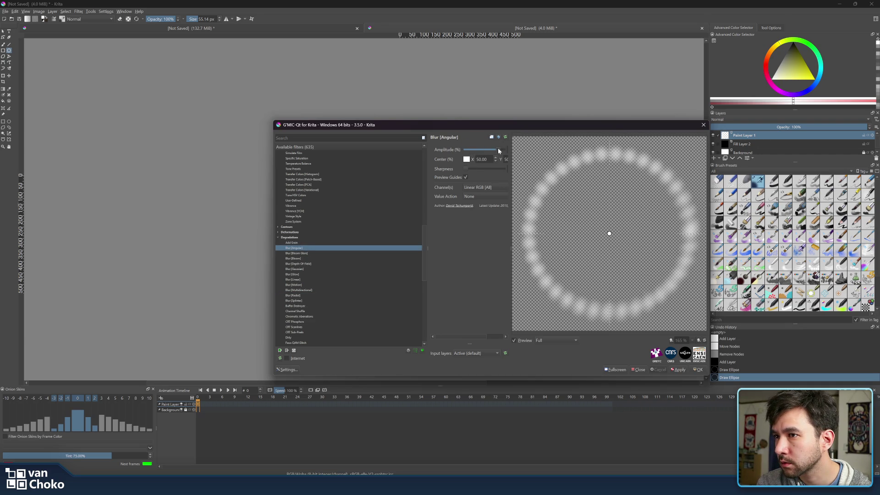
{"action": "left_click_drag", "start_coordinate": [466, 172], "coordinate": [514, 174]}
- Preview Blur [Motion] with three control points on its blur path
{"action": "left_click", "coordinate": [313, 285]}
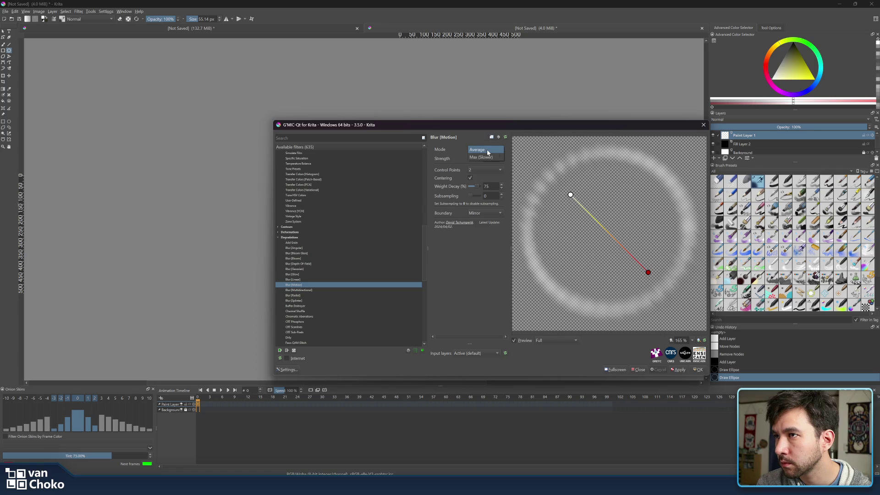
{"action": "left_click", "coordinate": [482, 170]}
{"action": "left_click", "coordinate": [477, 179]}
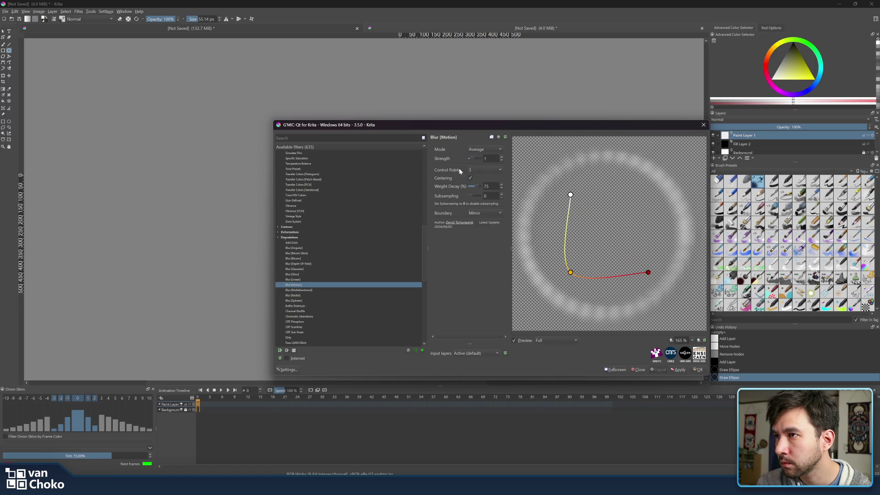
- Check Blur [Multidirectional], then go back to Blur [Radial] and raise its amplitude
{"action": "left_click", "coordinate": [335, 290]}
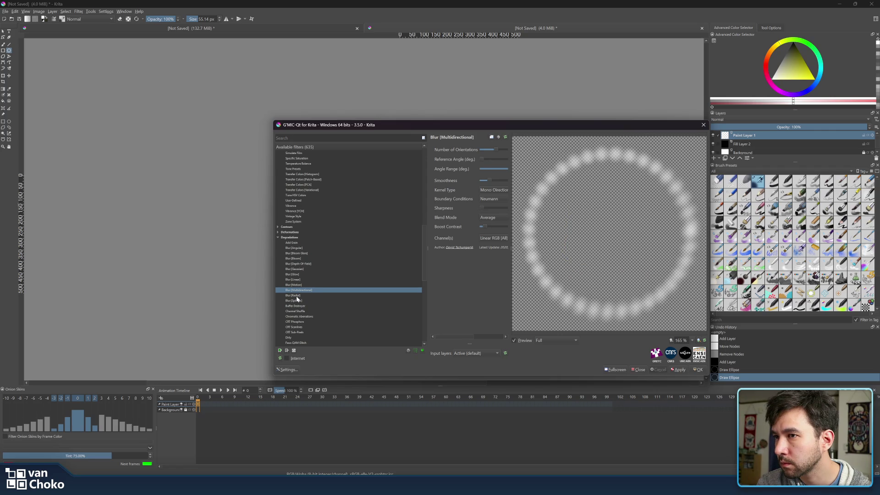
{"action": "left_click", "coordinate": [293, 295]}
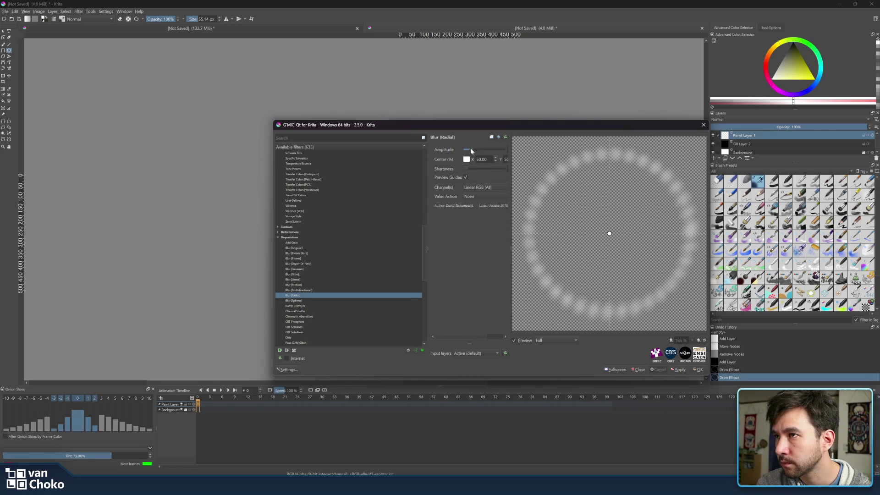
{"action": "left_click_drag", "start_coordinate": [495, 150], "coordinate": [499, 150]}
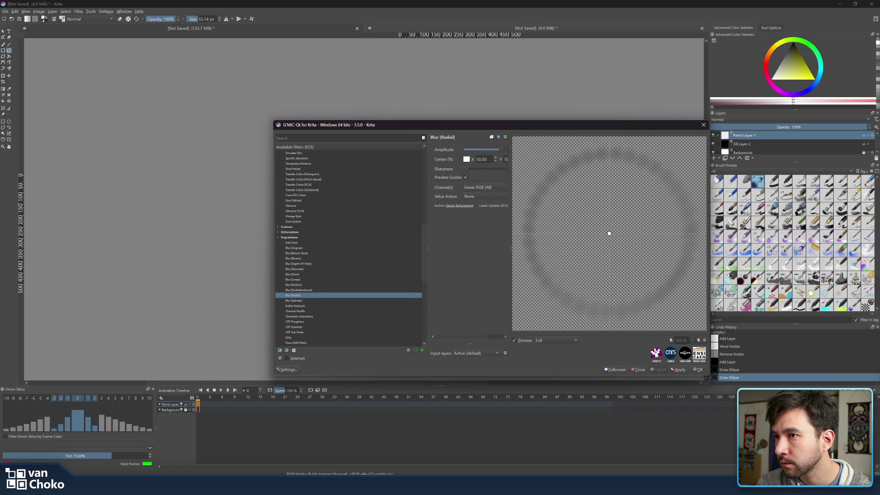
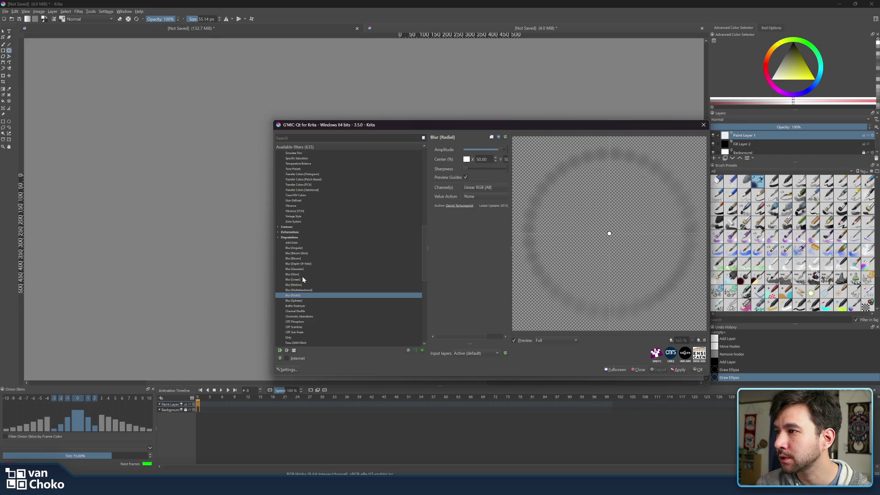
- Preview G'MIC's Blur [Motion], close G'MIC without applying it, and hide Paint Layer 1
{"action": "scroll", "coordinate": [303, 278], "scroll_direction": "down", "scroll_amount": 3}
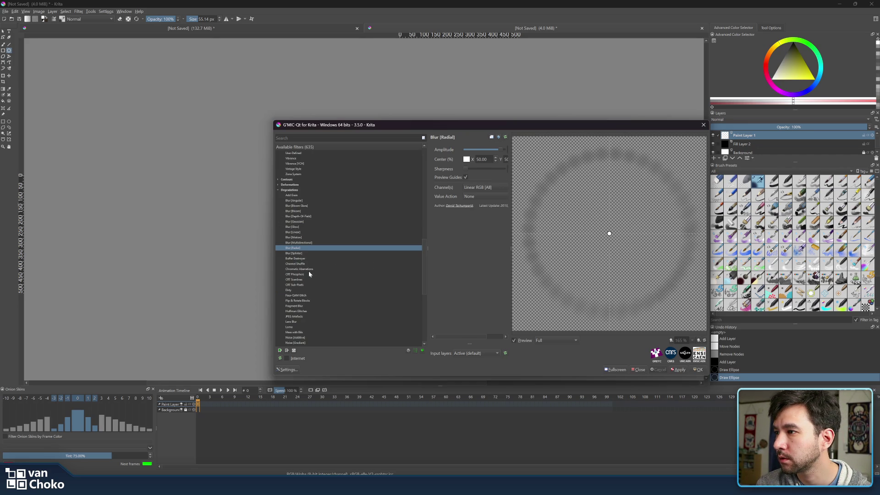
{"action": "scroll", "coordinate": [306, 281], "scroll_direction": "down", "scroll_amount": 4}
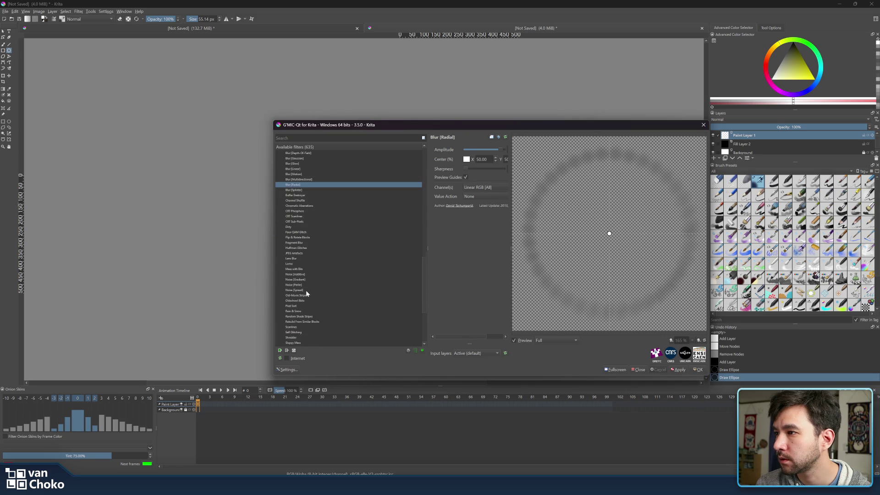
{"action": "scroll", "coordinate": [306, 291], "scroll_direction": "down", "scroll_amount": 3}
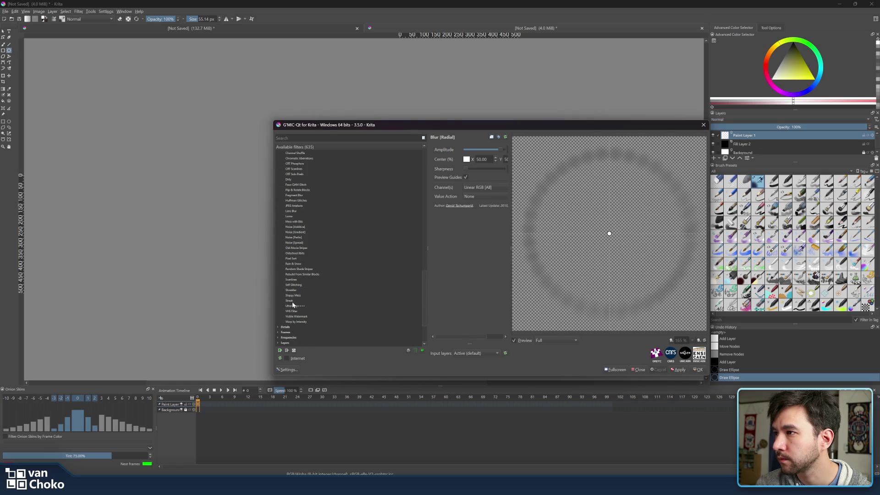
{"action": "scroll", "coordinate": [294, 305], "scroll_direction": "up", "scroll_amount": 3}
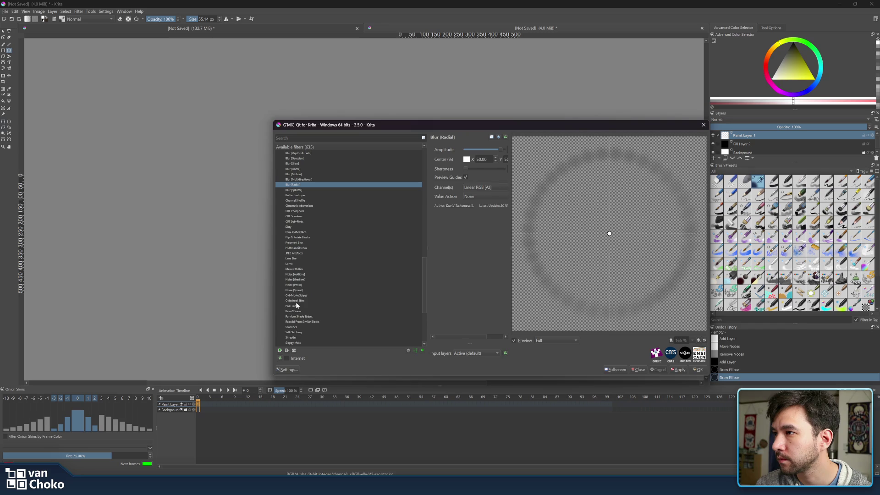
{"action": "scroll", "coordinate": [296, 302], "scroll_direction": "up", "scroll_amount": 2}
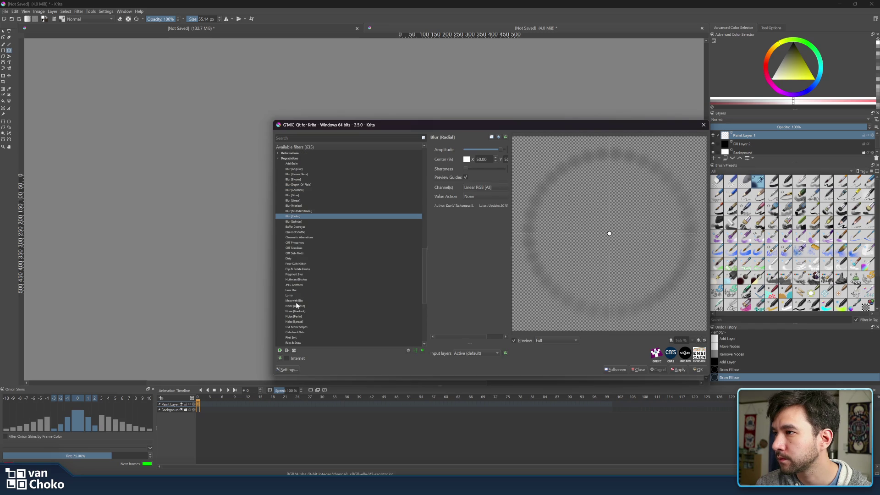
{"action": "scroll", "coordinate": [295, 301], "scroll_direction": "up", "scroll_amount": 3}
{"action": "left_click", "coordinate": [290, 254]}
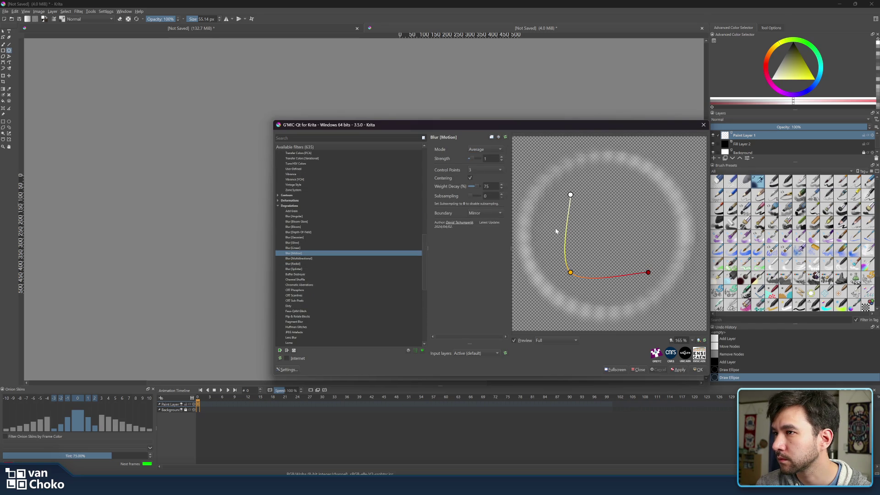
{"action": "left_click", "coordinate": [702, 126]}
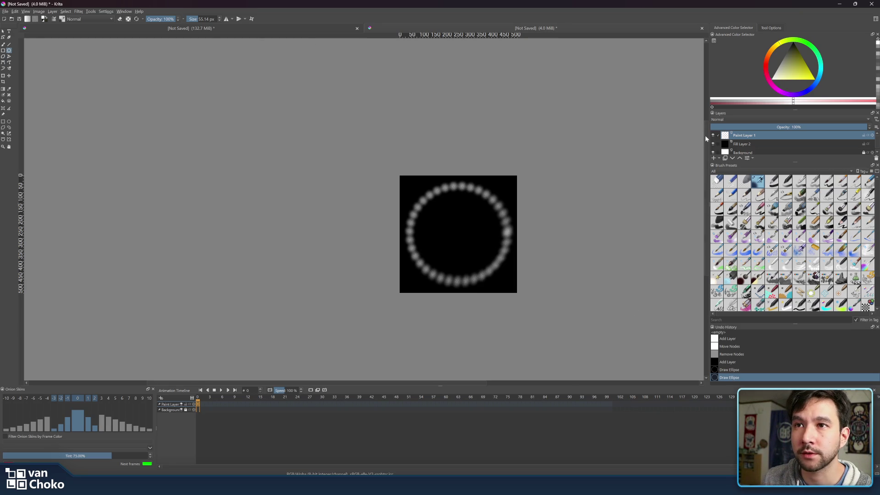
{"action": "left_click", "coordinate": [712, 136]}
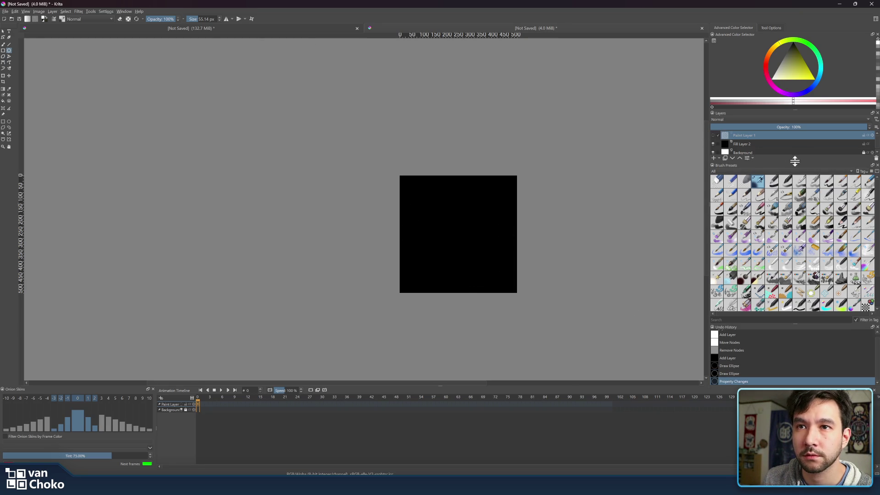
- Add a new paint layer and draw a circular selection filling the black square
{"action": "left_click_drag", "start_coordinate": [795, 161], "coordinate": [792, 222]}
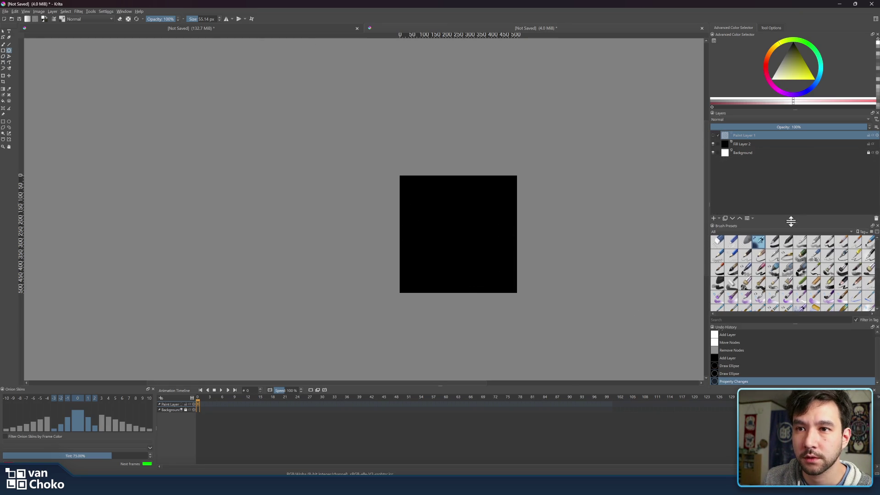
{"action": "left_click", "coordinate": [714, 218]}
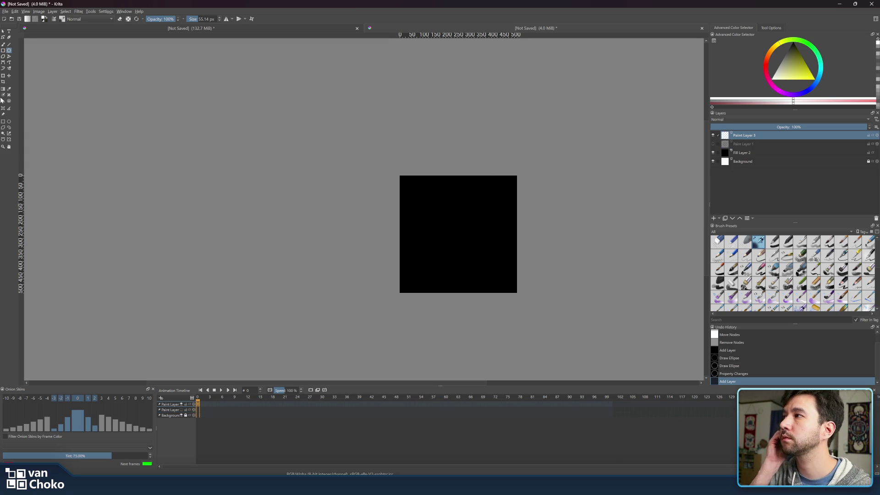
{"action": "left_click", "coordinate": [8, 121]}
{"action": "key", "text": "bracketright"}
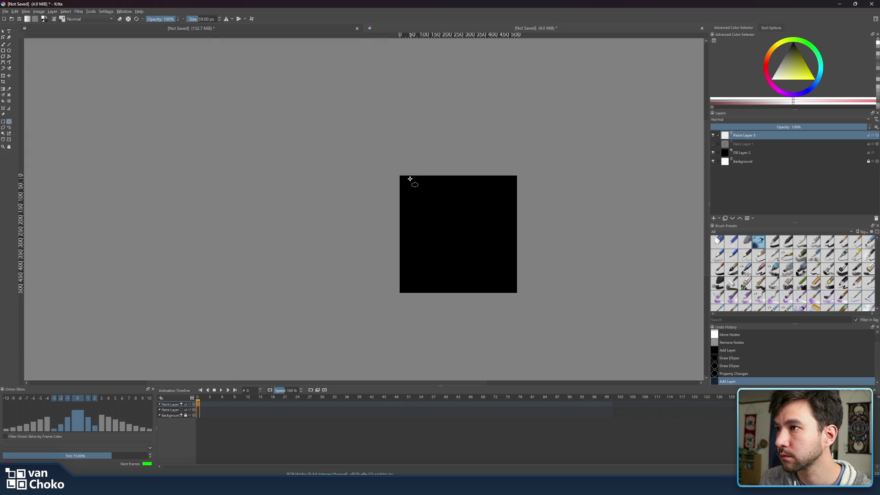
{"action": "mouse_move", "coordinate": [407, 182]}
{"action": "left_mouse_down"}
{"action": "mouse_move", "coordinate": [543, 320]}
{"action": "mouse_move", "coordinate": [512, 279]}
{"action": "mouse_move", "coordinate": [517, 286]}
{"action": "left_mouse_up"}
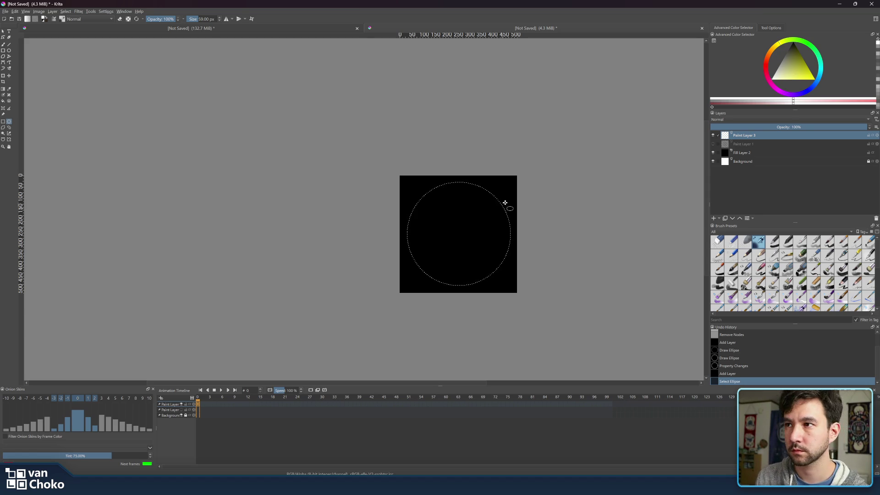
- Paint a soft white airbrush glow along the circle's top and down its left edge
{"action": "left_click", "coordinate": [3, 45]}
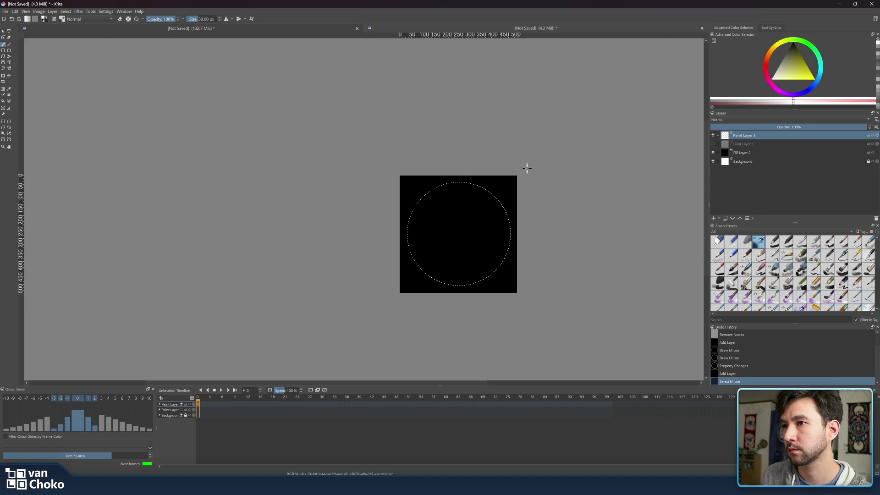
{"action": "key", "text": "bracketright"}
{"action": "key", "text": "bracketright"}
{"action": "key", "text": "bracketright"}
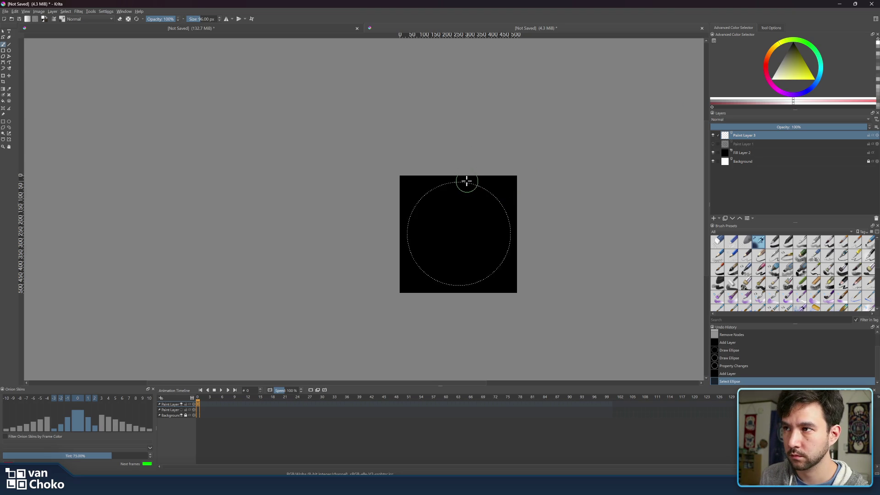
{"action": "key", "text": "bracketleft"}
{"action": "key", "text": "bracketleft"}
{"action": "left_click_drag", "start_coordinate": [461, 182], "coordinate": [427, 190]}
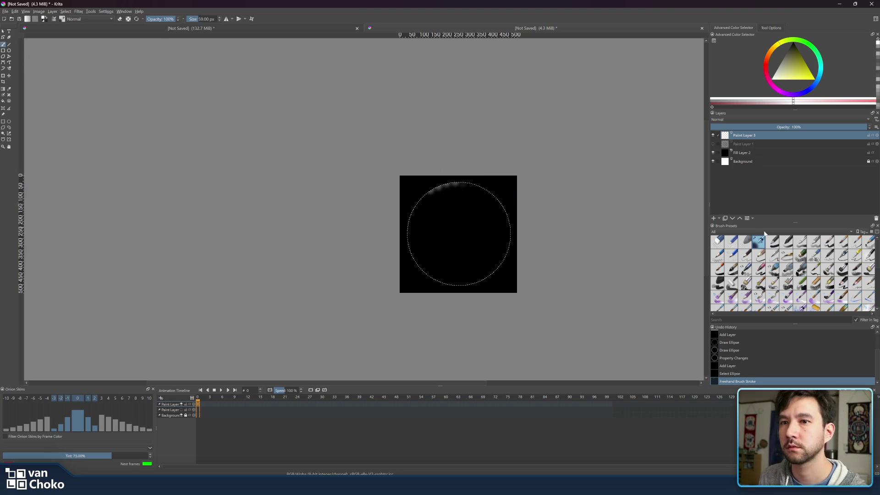
{"action": "left_click", "coordinate": [459, 183]}
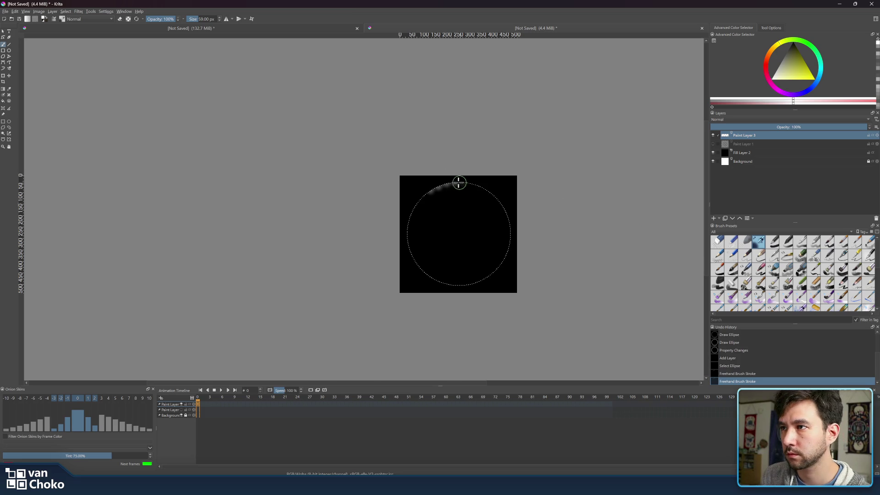
{"action": "left_click_drag", "start_coordinate": [413, 209], "coordinate": [410, 224]}
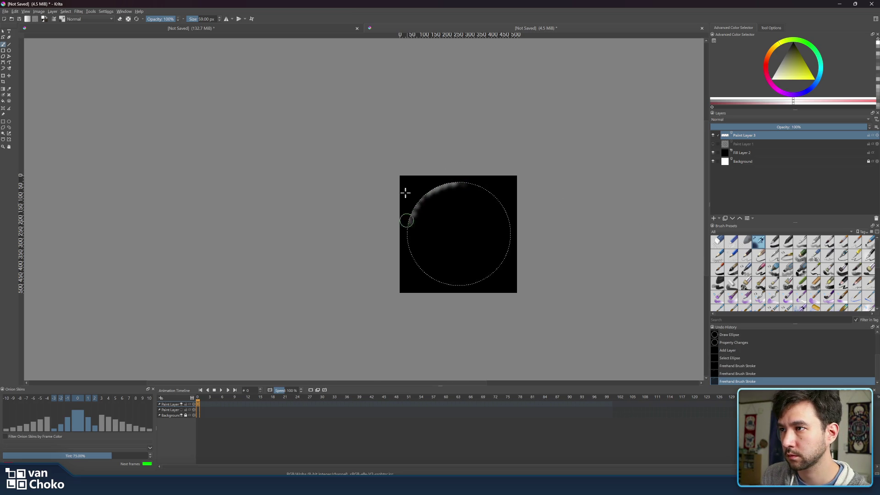
{"action": "left_click", "coordinate": [54, 18]}
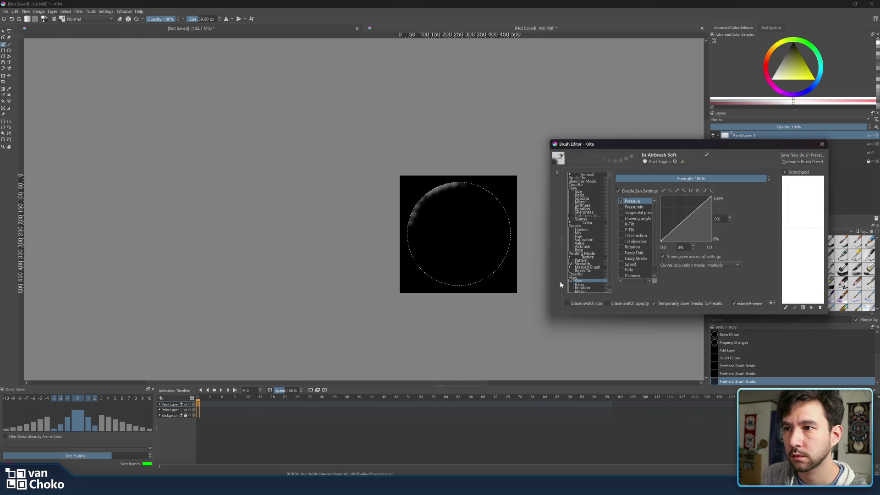
- Set brush tip randomness to 0 and fixed spacing to 0.02, then enlarge the brush to 110 px
{"action": "left_click", "coordinate": [571, 263]}
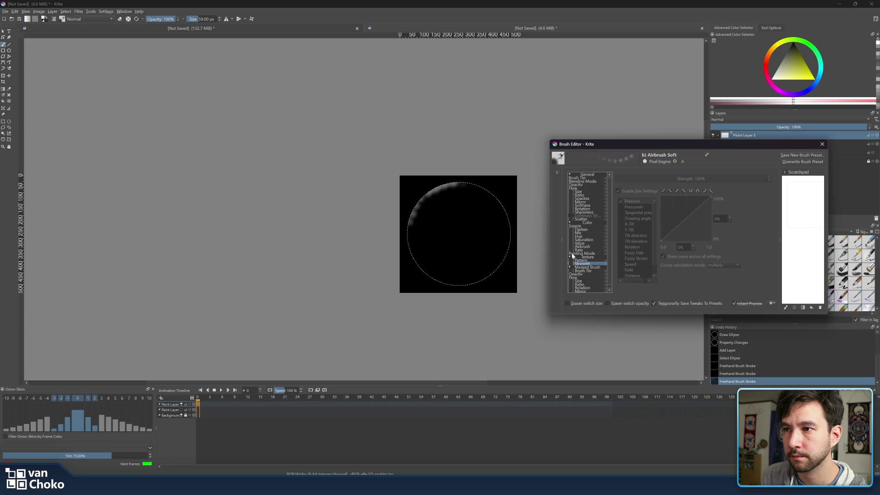
{"action": "left_click", "coordinate": [600, 179]}
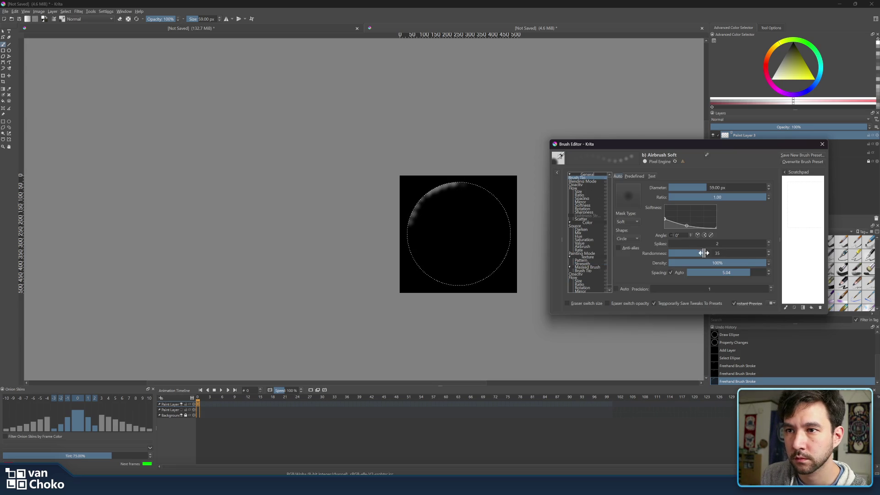
{"action": "left_click_drag", "start_coordinate": [674, 254], "coordinate": [662, 253]}
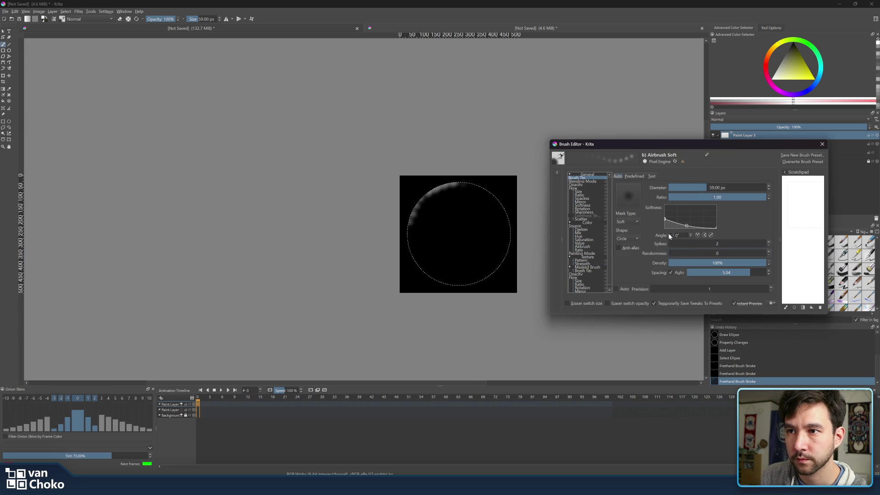
{"action": "left_click", "coordinate": [671, 273]}
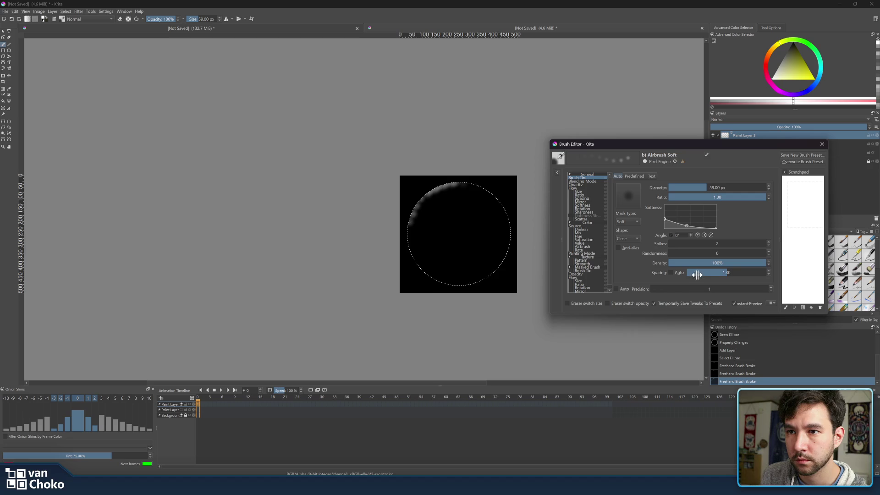
{"action": "left_click_drag", "start_coordinate": [691, 273], "coordinate": [619, 287]}
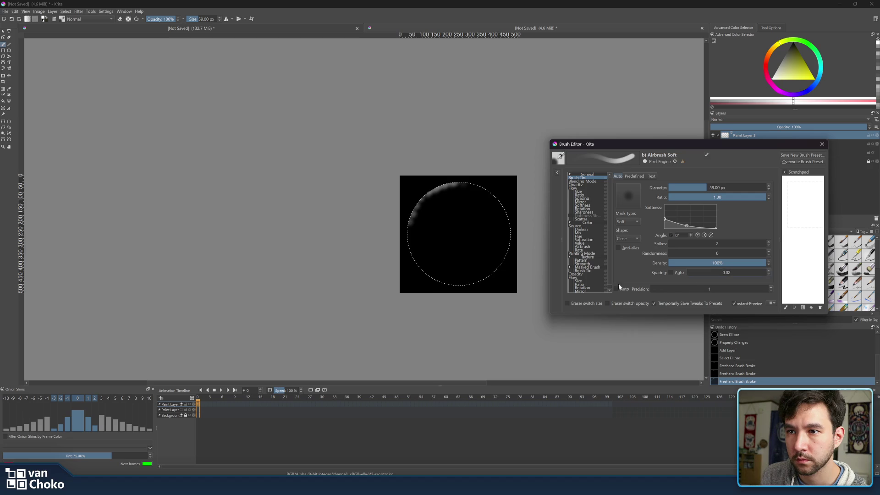
{"action": "left_click", "coordinate": [822, 145]}
{"action": "key", "text": "bracketright"}
{"action": "key", "text": "bracketright"}
{"action": "key", "text": "bracketright"}
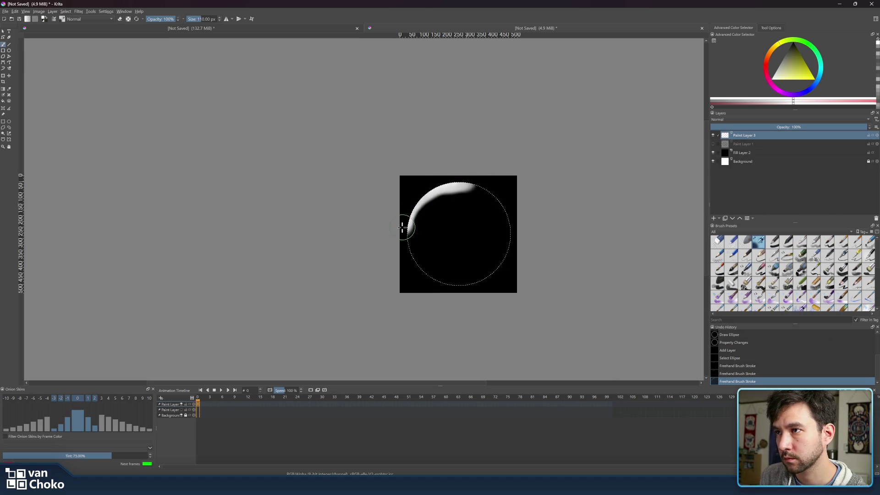
- Extend the glow down the circle's left edge and switch to a different brush preset
{"action": "left_click_drag", "start_coordinate": [402, 231], "coordinate": [406, 236]}
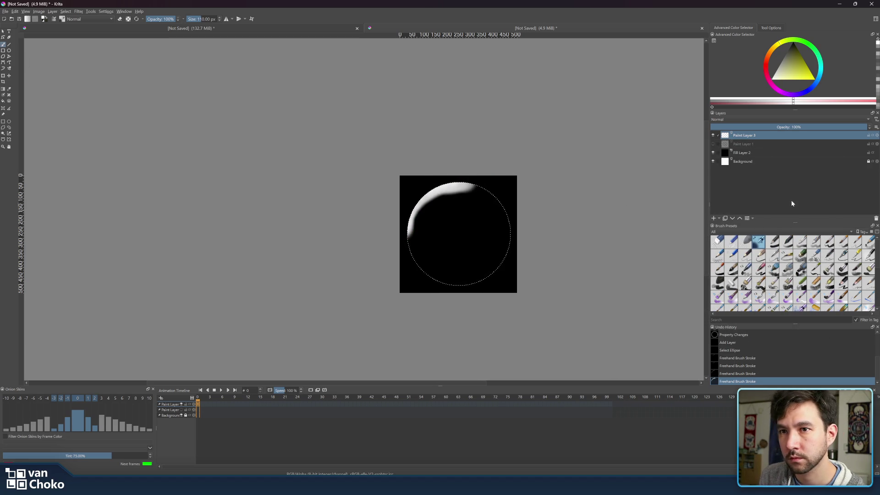
{"action": "right_click", "coordinate": [755, 242]}
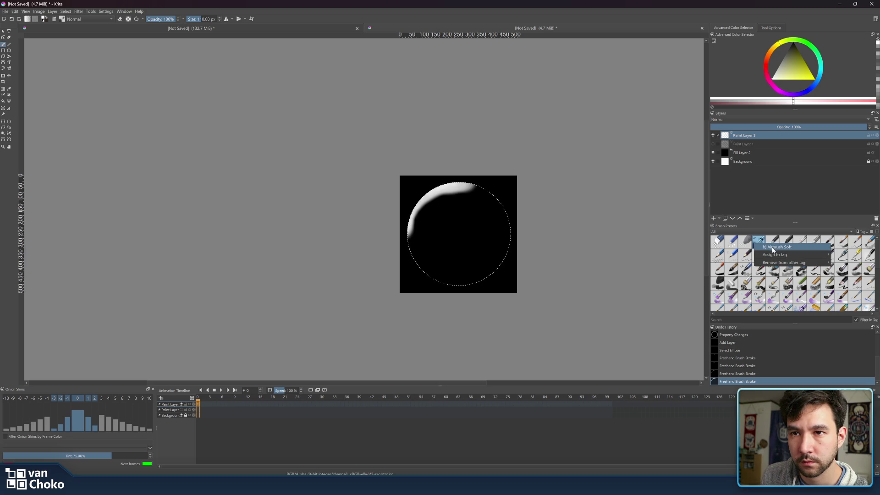
{"action": "mouse_move", "coordinate": [774, 256]}
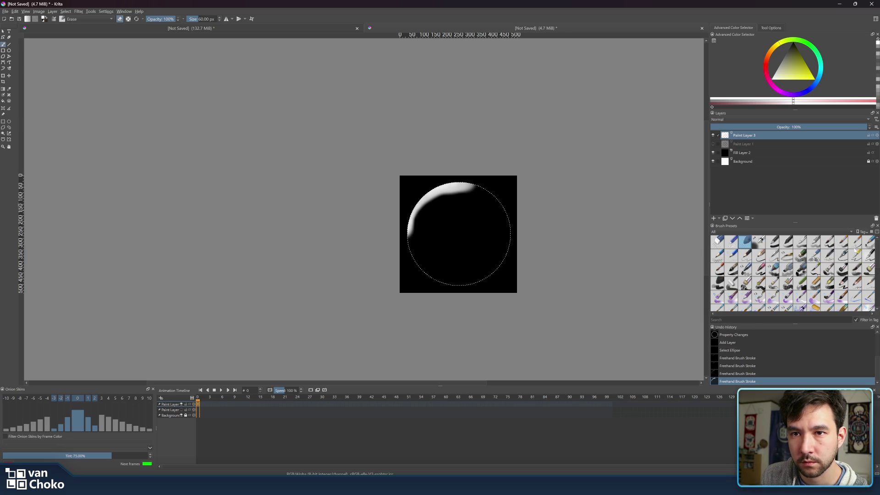
{"action": "mouse_move", "coordinate": [877, 243]}
{"action": "left_mouse_down"}
{"action": "mouse_move", "coordinate": [878, 287]}
{"action": "mouse_move", "coordinate": [876, 259]}
{"action": "mouse_move", "coordinate": [755, 211]}
{"action": "left_mouse_up"}
{"action": "left_click", "coordinate": [759, 244]}
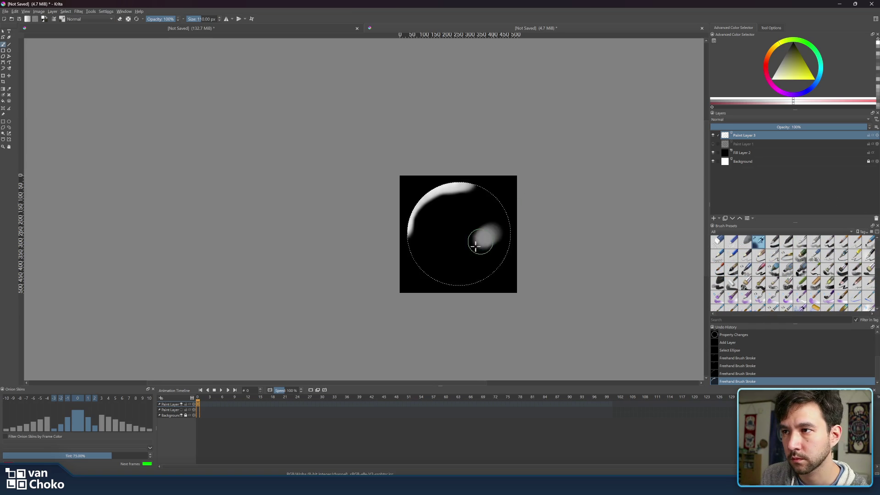
- Paint a soft white blob in the lower right, then undo the last two strokes
{"action": "left_click_drag", "start_coordinate": [472, 215], "coordinate": [468, 218]}
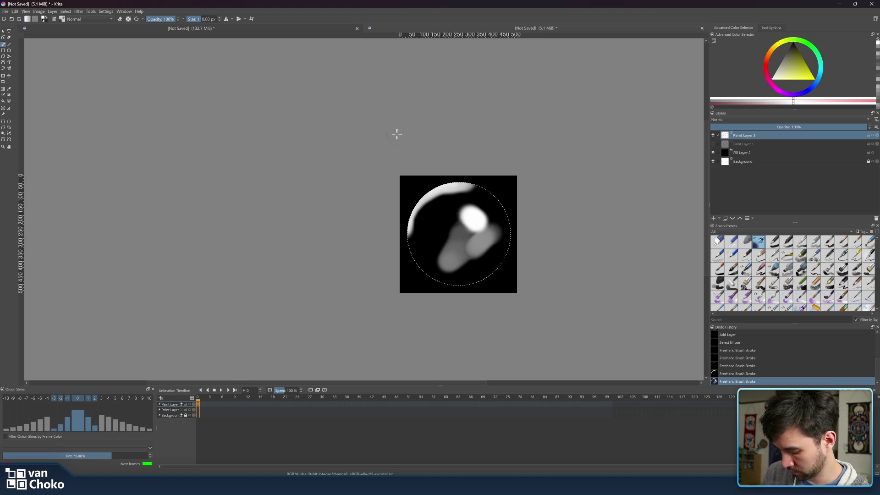
{"action": "key", "text": "ctrl+z"}
{"action": "key", "text": "ctrl+z"}
{"action": "key", "text": "ctrl+z"}
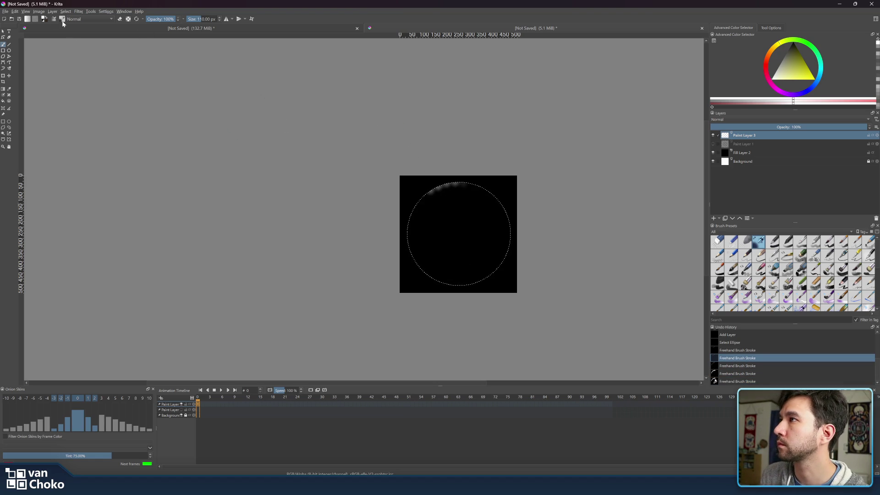
{"action": "left_click", "coordinate": [53, 19]}
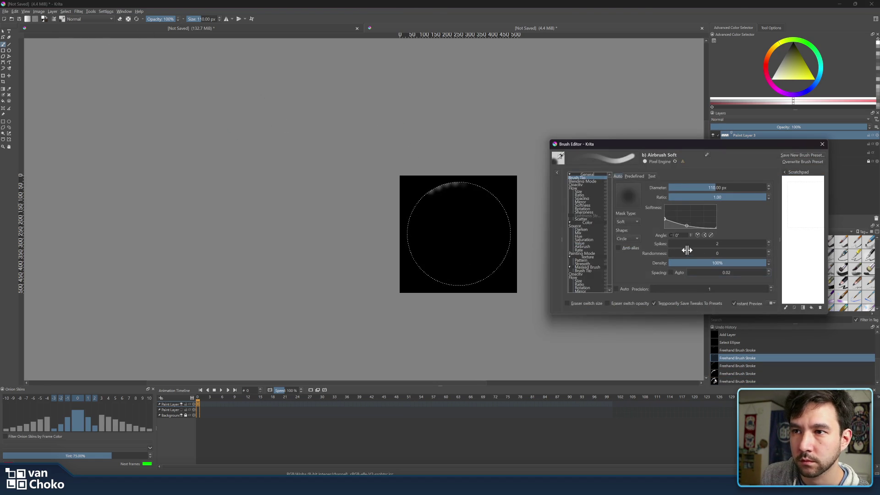
- Switch the automatic brush tip to a Gaussian mask and adjust its density
{"action": "mouse_move", "coordinate": [678, 252]}
{"action": "left_mouse_down"}
{"action": "mouse_move", "coordinate": [738, 251]}
{"action": "mouse_move", "coordinate": [670, 252]}
{"action": "mouse_move", "coordinate": [715, 245]}
{"action": "mouse_move", "coordinate": [669, 244]}
{"action": "mouse_move", "coordinate": [671, 265]}
{"action": "mouse_move", "coordinate": [732, 261]}
{"action": "mouse_move", "coordinate": [678, 263]}
{"action": "mouse_move", "coordinate": [705, 252]}
{"action": "mouse_move", "coordinate": [670, 252]}
{"action": "mouse_move", "coordinate": [729, 260]}
{"action": "left_mouse_up"}
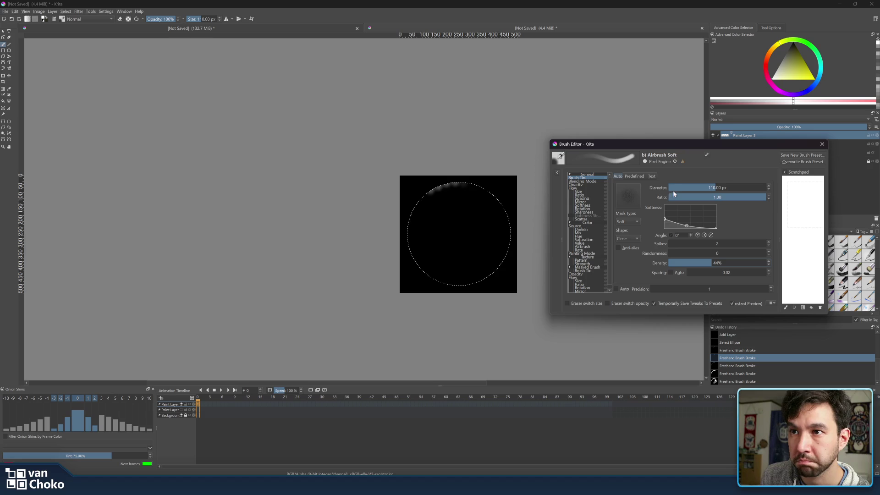
{"action": "left_click", "coordinate": [627, 222]}
{"action": "left_click", "coordinate": [634, 231]}
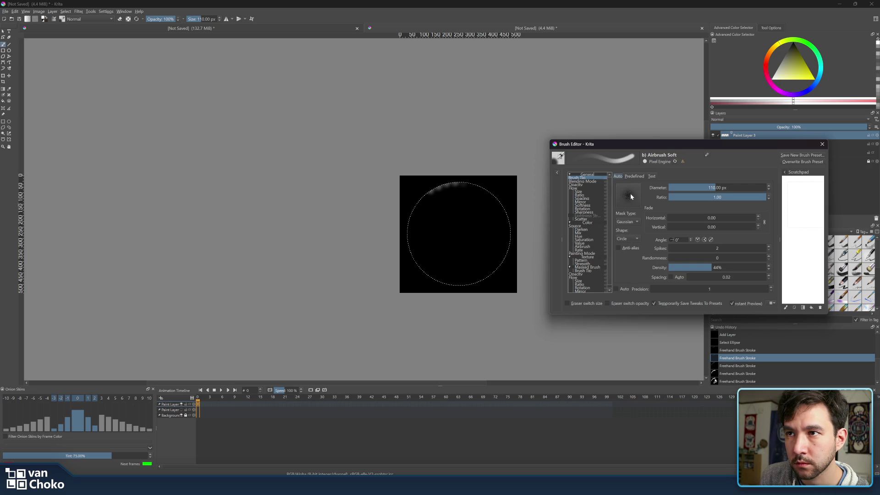
{"action": "left_click", "coordinate": [635, 177]}
{"action": "left_click_drag", "start_coordinate": [691, 248], "coordinate": [688, 193]}
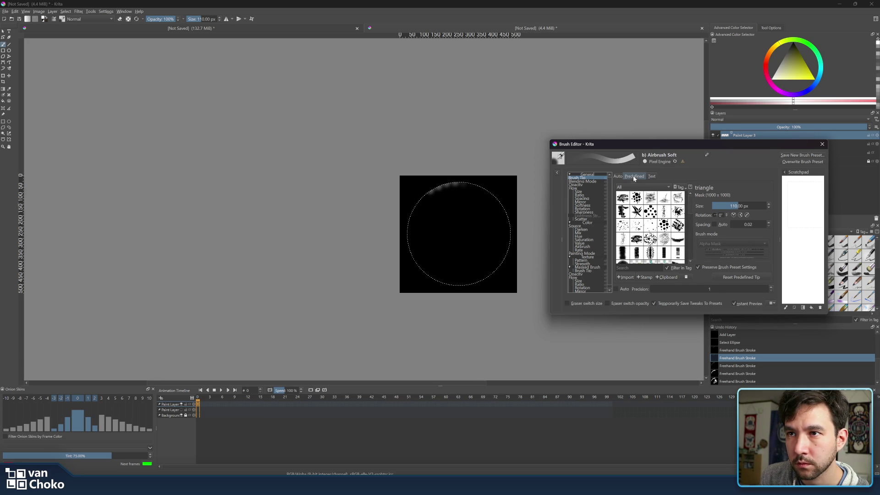
{"action": "left_click", "coordinate": [617, 177]}
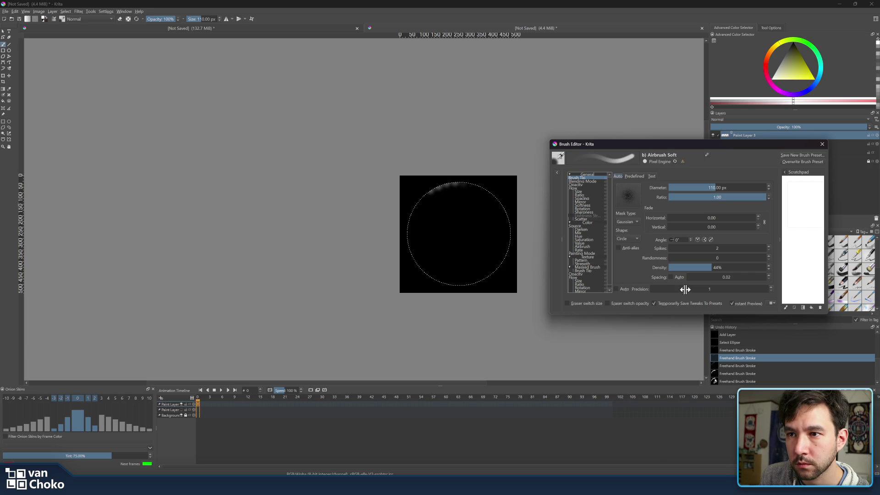
- Reset tip precision to 1, leave the edges unfaded, and set the diameter to 152.25 px
{"action": "left_click_drag", "start_coordinate": [694, 288], "coordinate": [733, 296]}
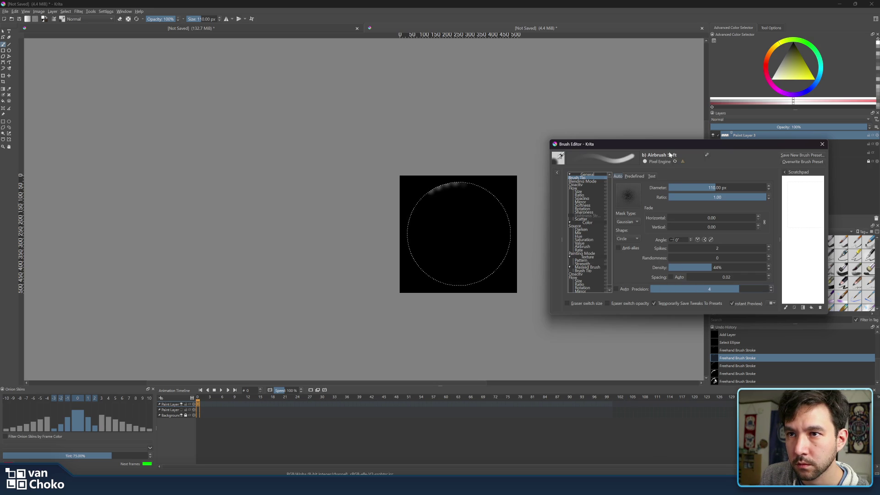
{"action": "left_click", "coordinate": [654, 291]}
{"action": "mouse_move", "coordinate": [701, 219]}
{"action": "left_mouse_down"}
{"action": "mouse_move", "coordinate": [740, 218]}
{"action": "mouse_move", "coordinate": [650, 215]}
{"action": "left_mouse_up"}
{"action": "left_click_drag", "start_coordinate": [685, 267], "coordinate": [742, 267]}
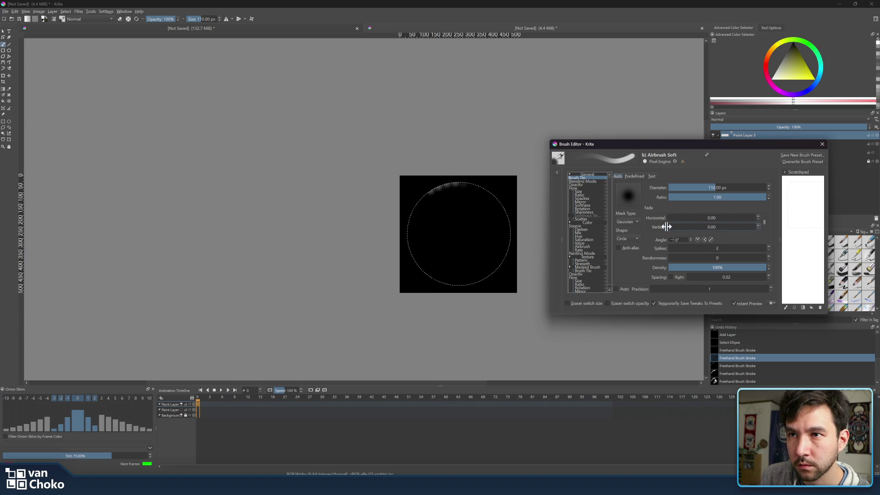
{"action": "left_click_drag", "start_coordinate": [716, 187], "coordinate": [721, 187]}
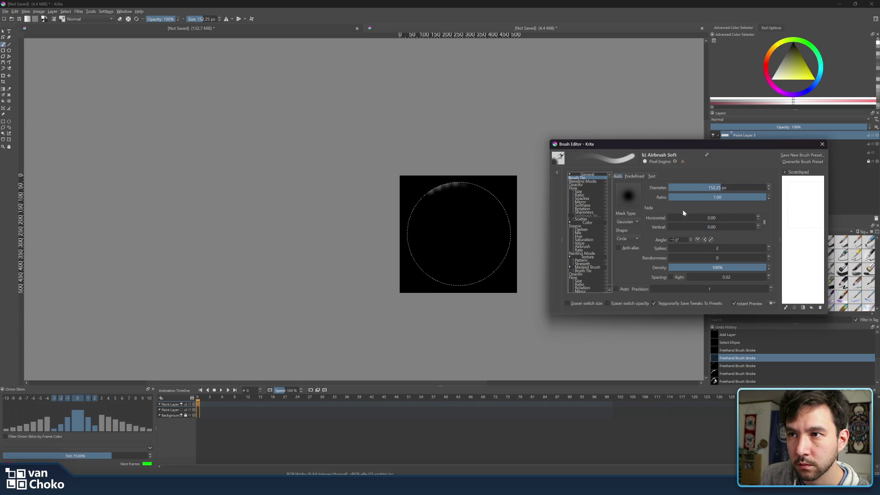
- Review the brush's Strength, Flow and blending settings, then paint white glow down the circle's left edge
{"action": "left_click", "coordinate": [582, 264]}
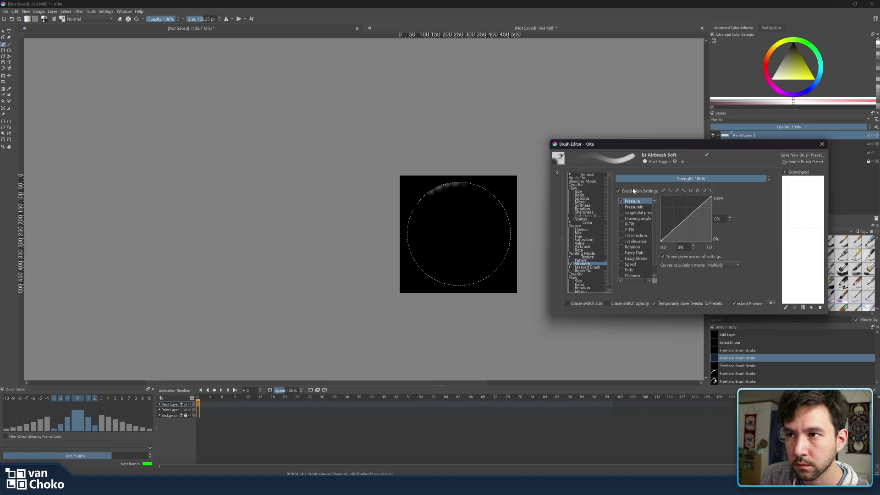
{"action": "left_click", "coordinate": [583, 188]}
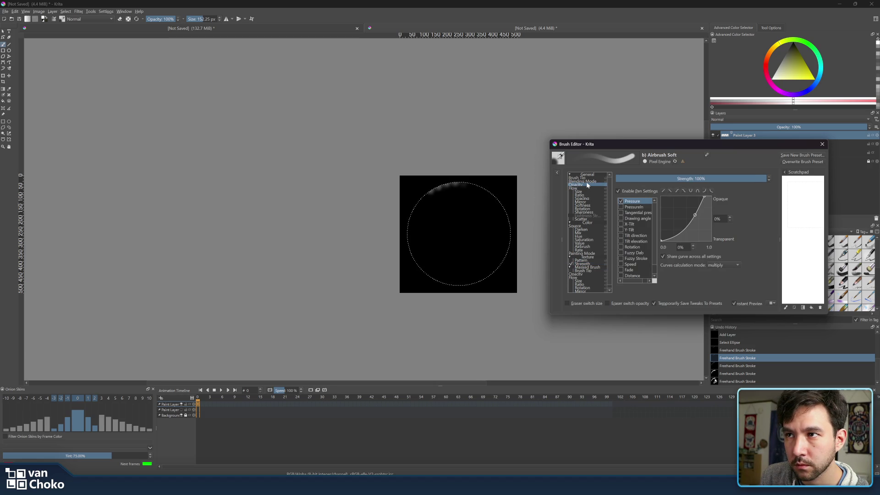
{"action": "left_click", "coordinate": [587, 181]}
{"action": "left_click", "coordinate": [587, 178]}
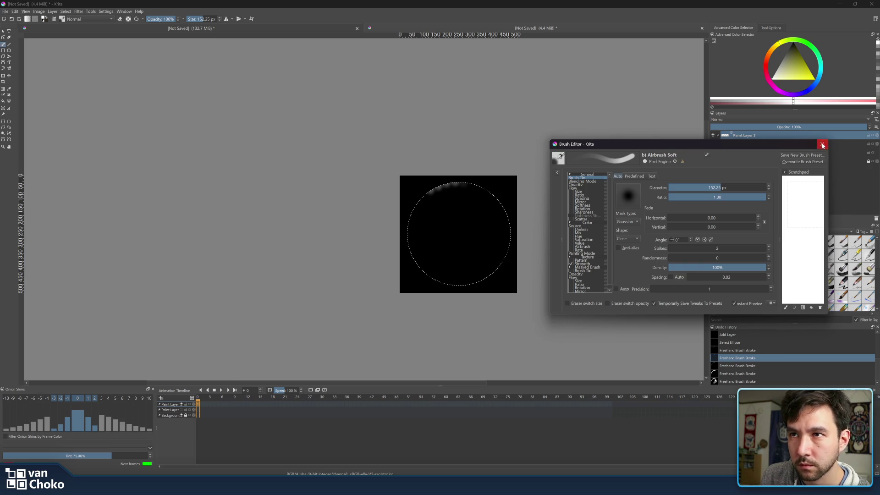
{"action": "left_click", "coordinate": [823, 144]}
{"action": "mouse_move", "coordinate": [460, 179]}
{"action": "left_mouse_down"}
{"action": "mouse_move", "coordinate": [417, 191]}
{"action": "mouse_move", "coordinate": [393, 238]}
{"action": "left_mouse_up"}
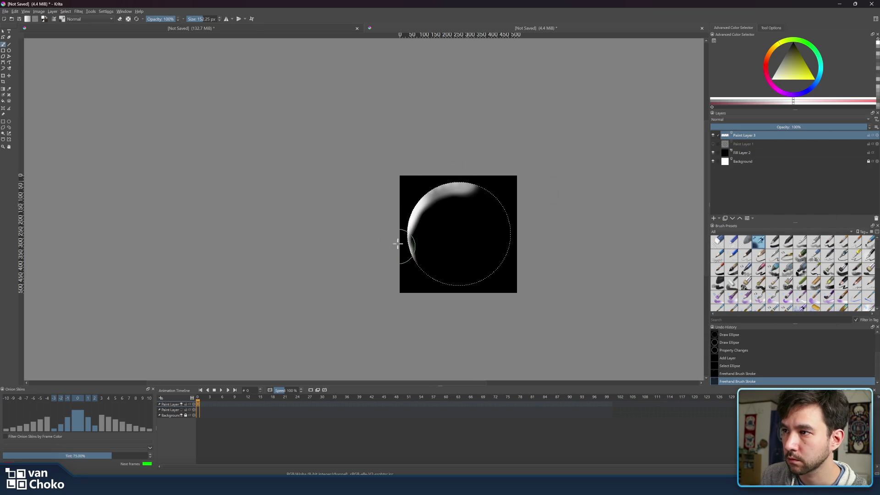
- Paint white glow all around the circle's rim, then erase uneven parts with a 165 px eraser
{"action": "mouse_move", "coordinate": [430, 182]}
{"action": "left_mouse_down"}
{"action": "mouse_move", "coordinate": [458, 172]}
{"action": "mouse_move", "coordinate": [497, 183]}
{"action": "mouse_move", "coordinate": [513, 228]}
{"action": "left_mouse_up"}
{"action": "mouse_move", "coordinate": [500, 271]}
{"action": "left_mouse_down"}
{"action": "mouse_move", "coordinate": [442, 288]}
{"action": "mouse_move", "coordinate": [397, 238]}
{"action": "mouse_move", "coordinate": [414, 276]}
{"action": "mouse_move", "coordinate": [406, 199]}
{"action": "left_mouse_up"}
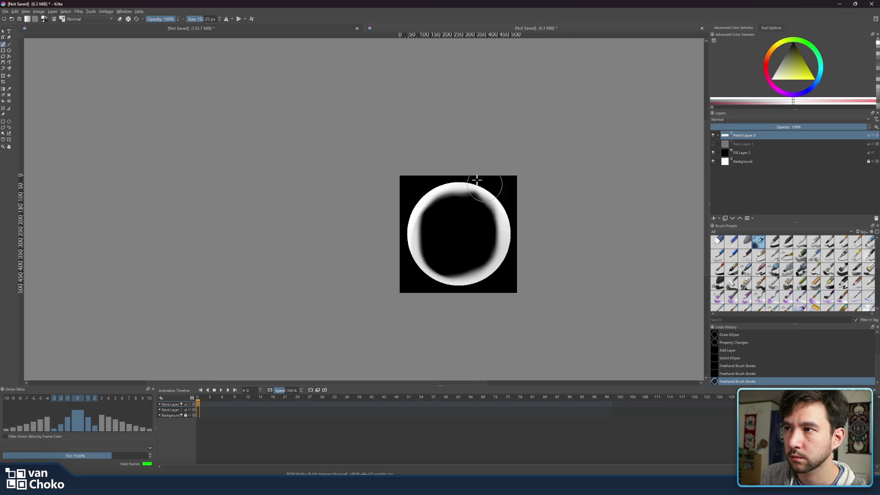
{"action": "left_click_drag", "start_coordinate": [397, 207], "coordinate": [438, 232]}
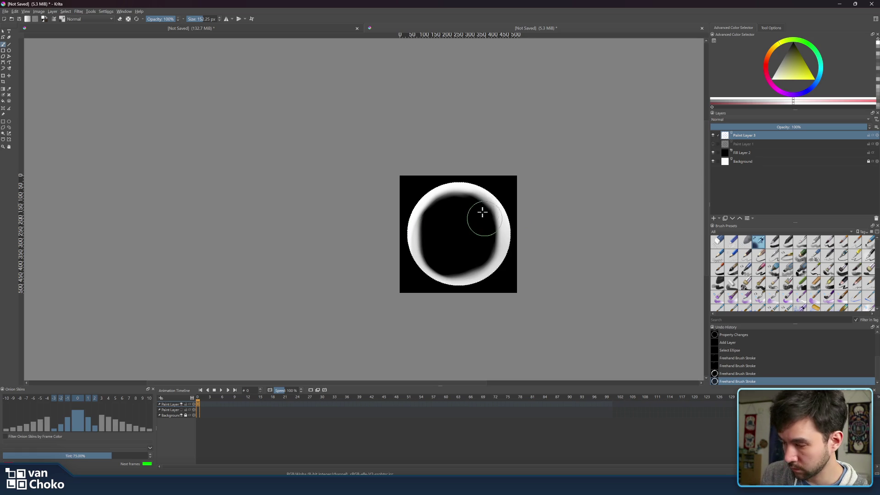
{"action": "key", "text": "e"}
{"action": "key", "text": "bracketright"}
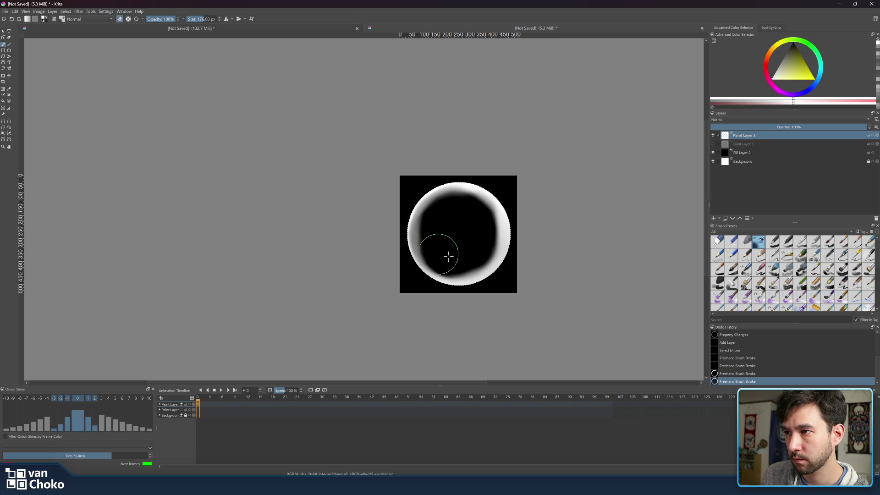
{"action": "left_click_drag", "start_coordinate": [460, 258], "coordinate": [456, 256]}
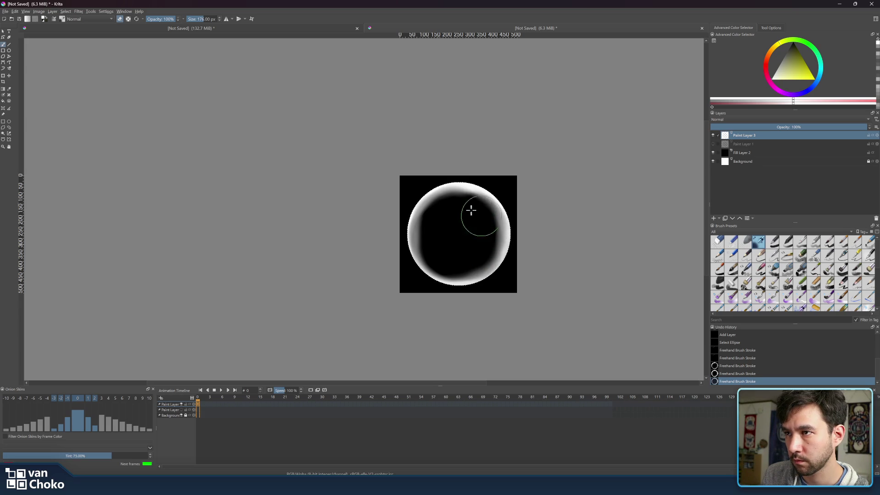
{"action": "mouse_move", "coordinate": [458, 202]}
{"action": "left_mouse_down"}
{"action": "mouse_move", "coordinate": [458, 220]}
{"action": "mouse_move", "coordinate": [450, 202]}
{"action": "mouse_move", "coordinate": [430, 240]}
{"action": "left_mouse_up"}
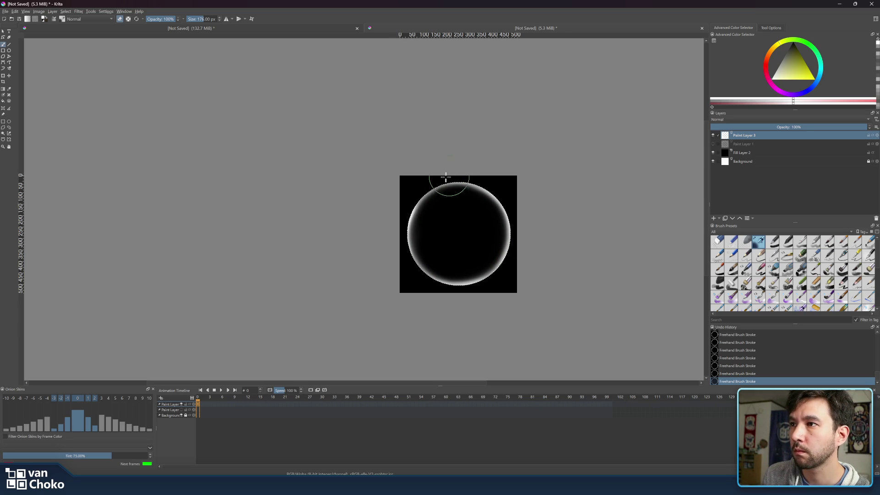
- Return the brush to painting mode, shrink it to 38 px, and undo the last six strokes
{"action": "key", "text": "e"}
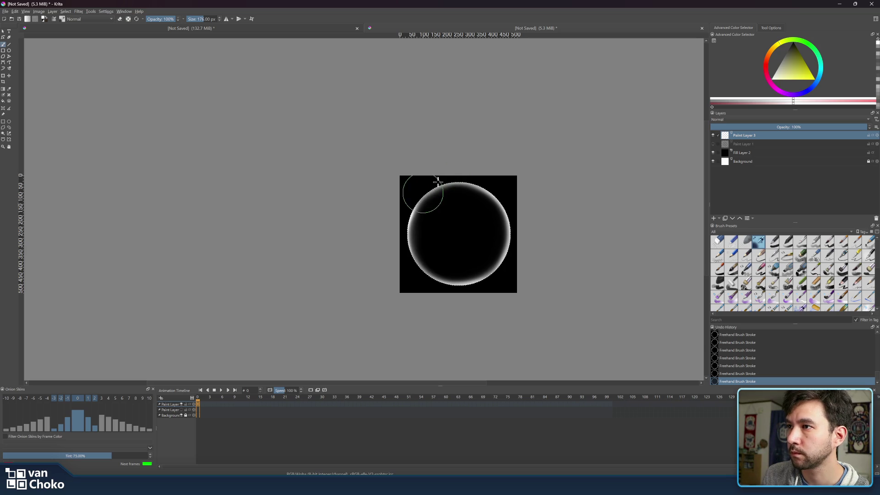
{"action": "key", "text": "e"}
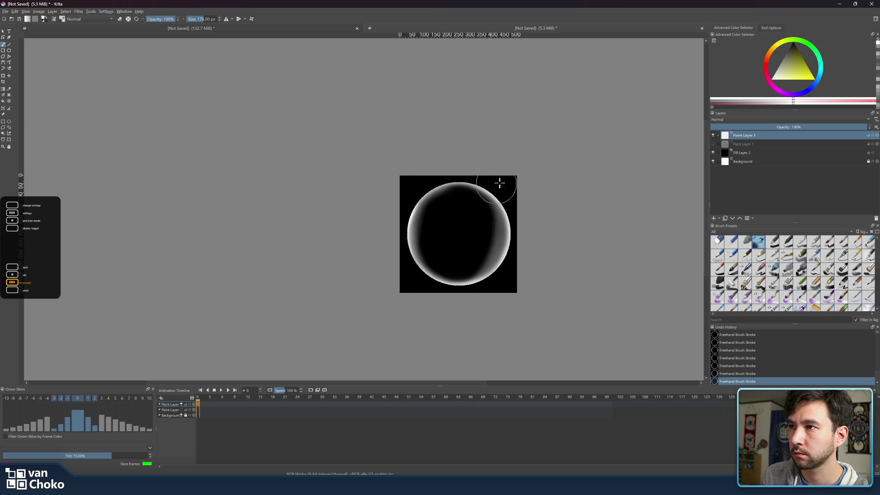
{"action": "key", "text": "e"}
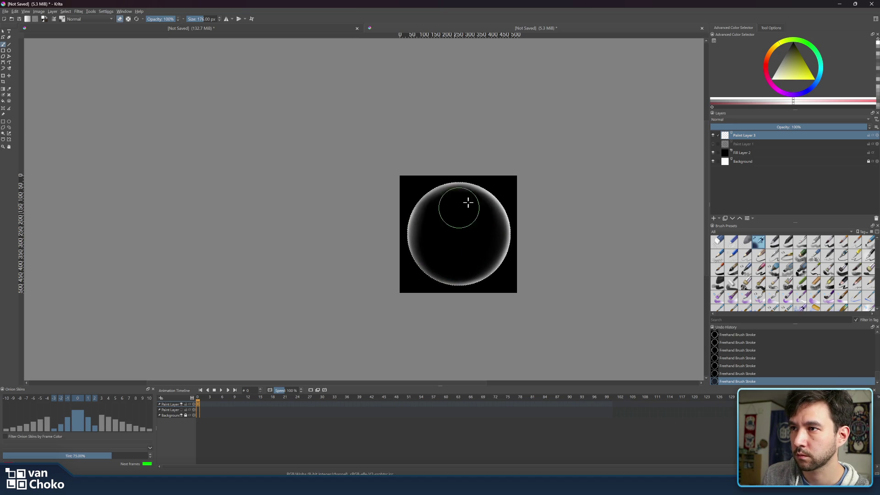
{"action": "key", "text": "e"}
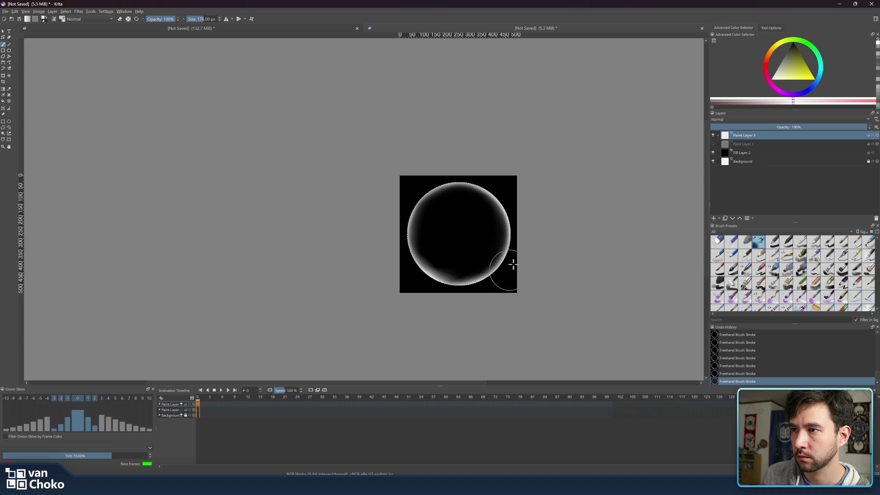
{"action": "key", "text": "e"}
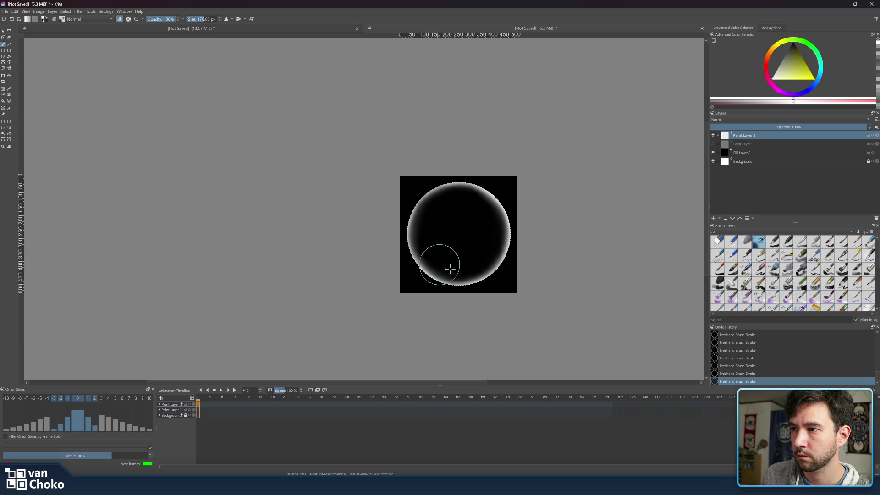
{"action": "key", "text": "e"}
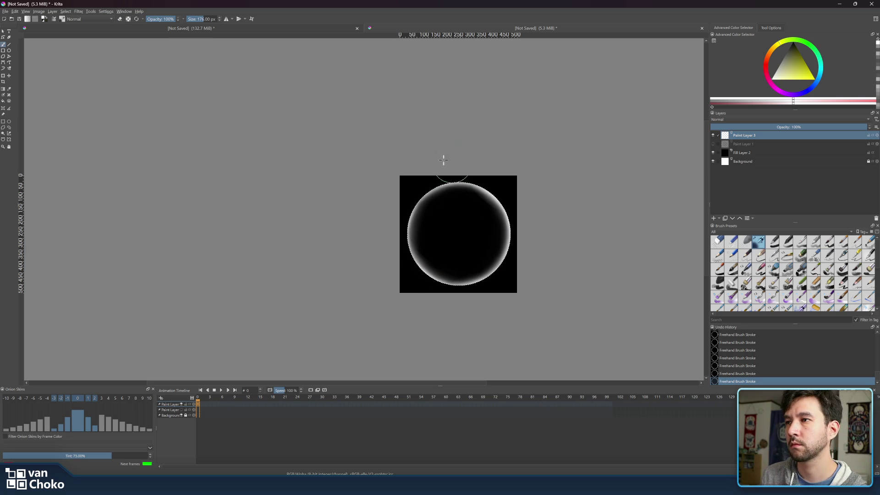
{"action": "key", "text": "bracketleft"}
{"action": "key", "text": "bracketleft"}
{"action": "key", "text": "bracketleft"}
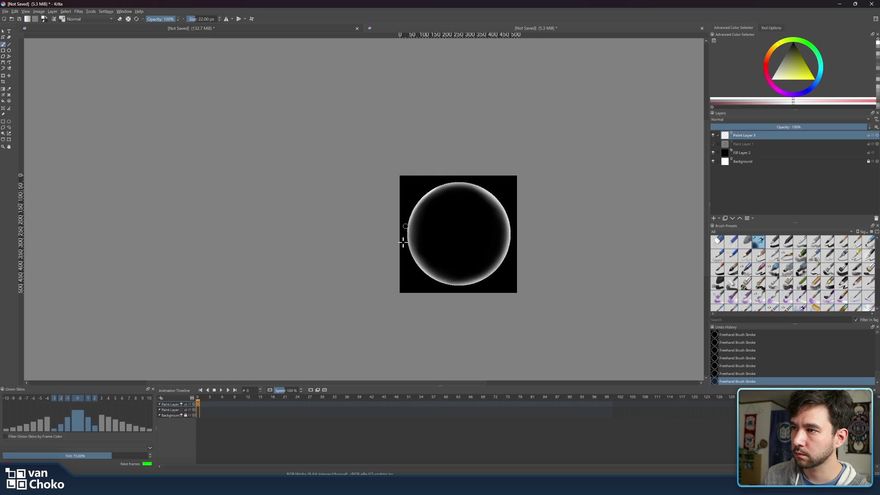
{"action": "key", "text": "ctrl+z"}
{"action": "key", "text": "ctrl+z"}
{"action": "key", "text": "ctrl+z"}
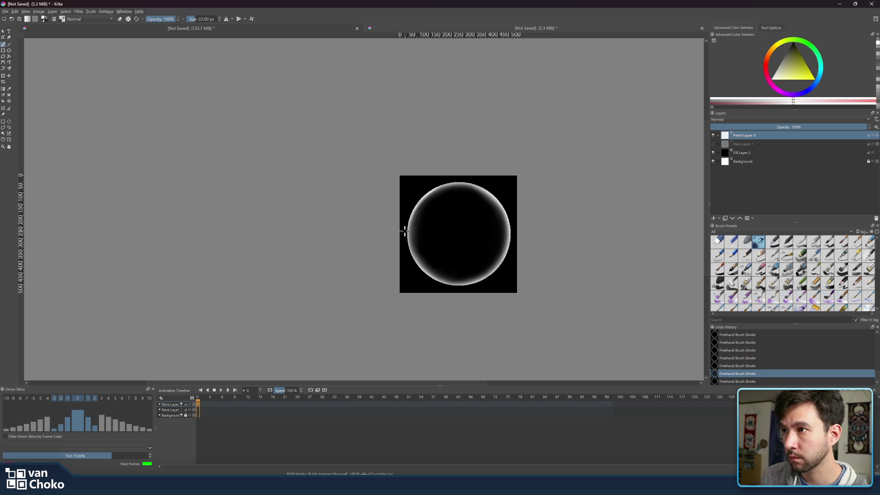
{"action": "key", "text": "ctrl+z"}
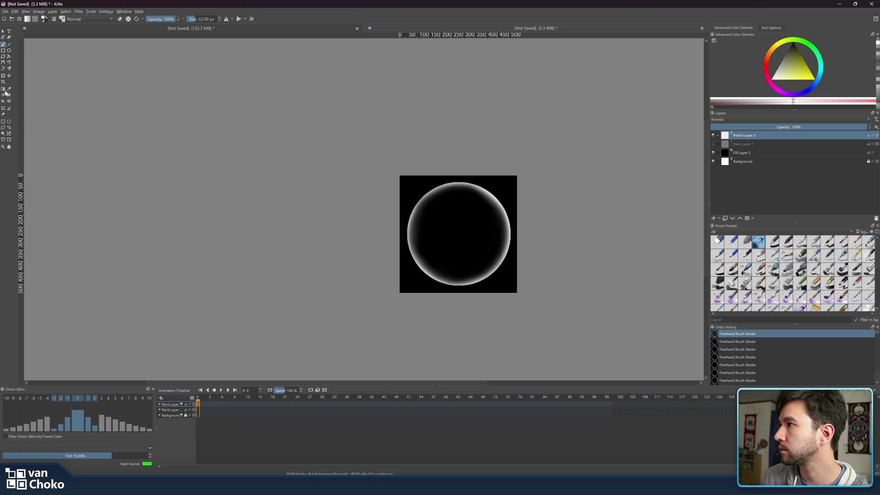
- Try drawing a white ellipse ring around the circle's edge with a smaller brush, then undo it
{"action": "left_click", "coordinate": [9, 51]}
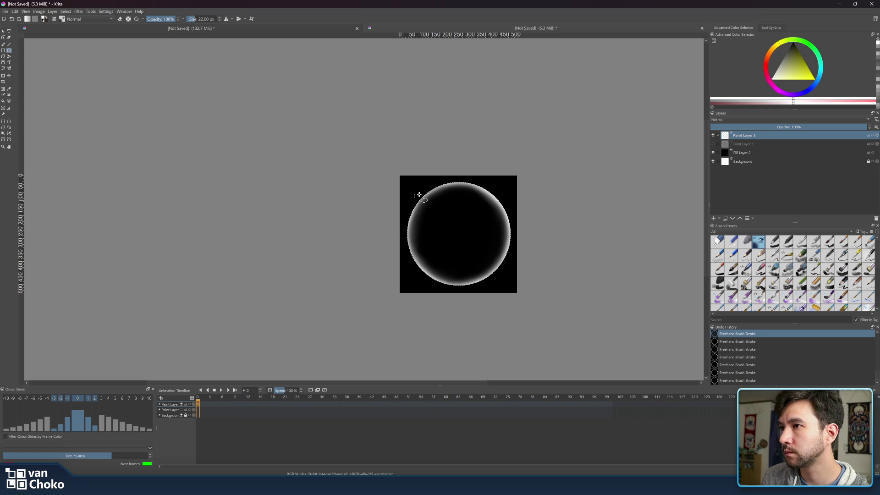
{"action": "key", "text": "bracketleft"}
{"action": "key", "text": "bracketleft"}
{"action": "key", "text": "bracketleft"}
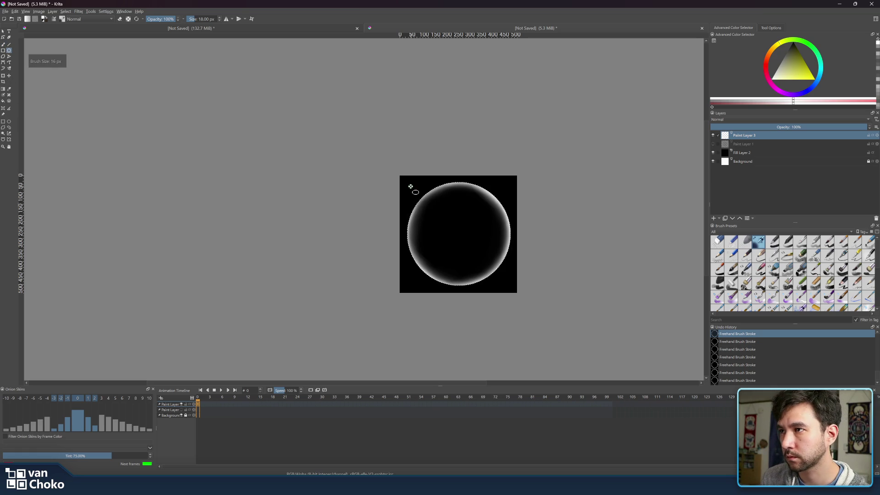
{"action": "key", "text": "bracketleft"}
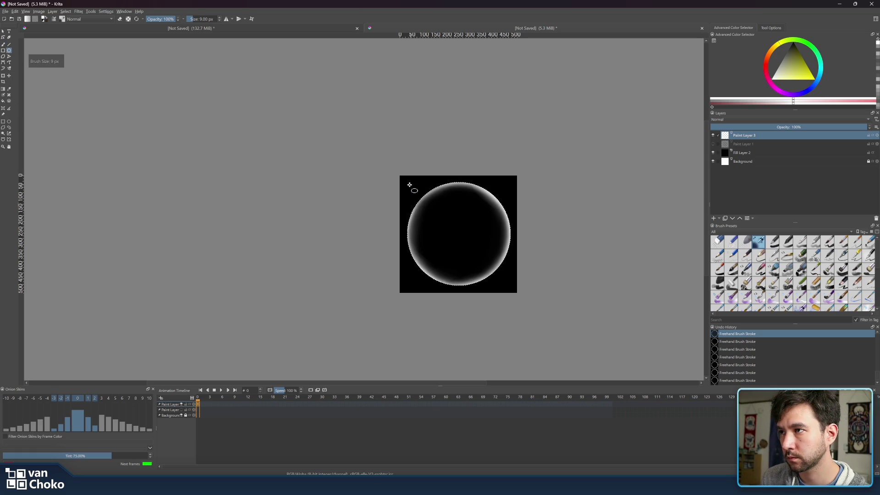
{"action": "left_click_drag", "start_coordinate": [409, 185], "coordinate": [487, 265]}
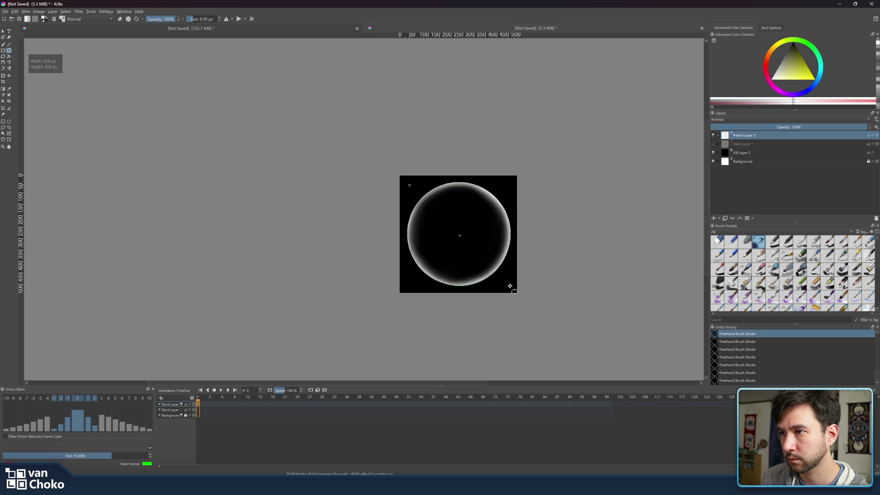
{"action": "left_click_drag", "start_coordinate": [511, 287], "coordinate": [511, 287]}
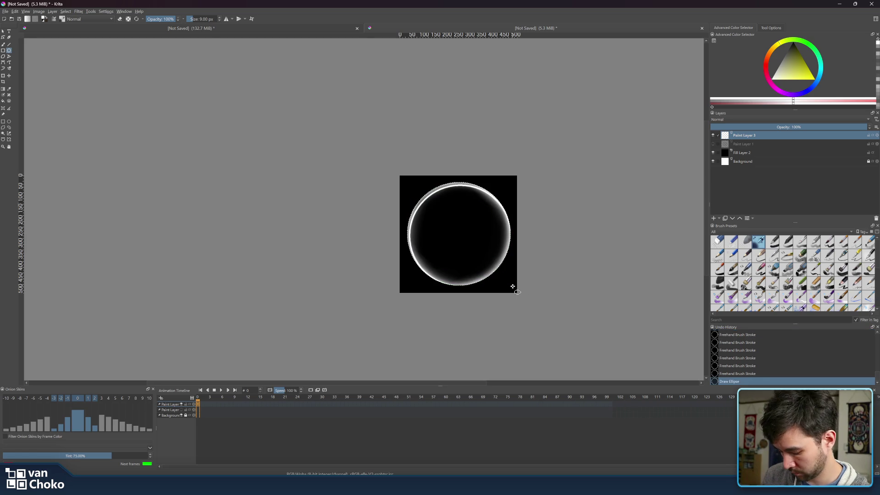
{"action": "key", "text": "ctrl+z"}
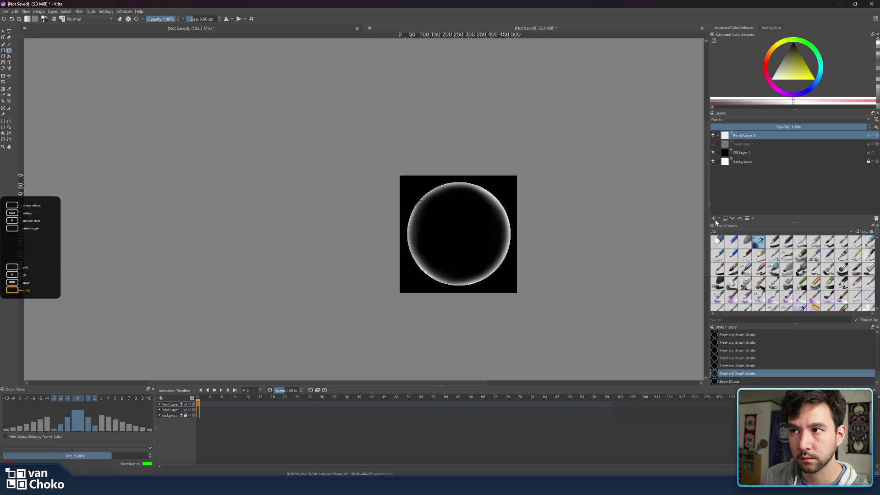
- Add a new paint layer and draw white rings around the circle on it
{"action": "left_click", "coordinate": [713, 219]}
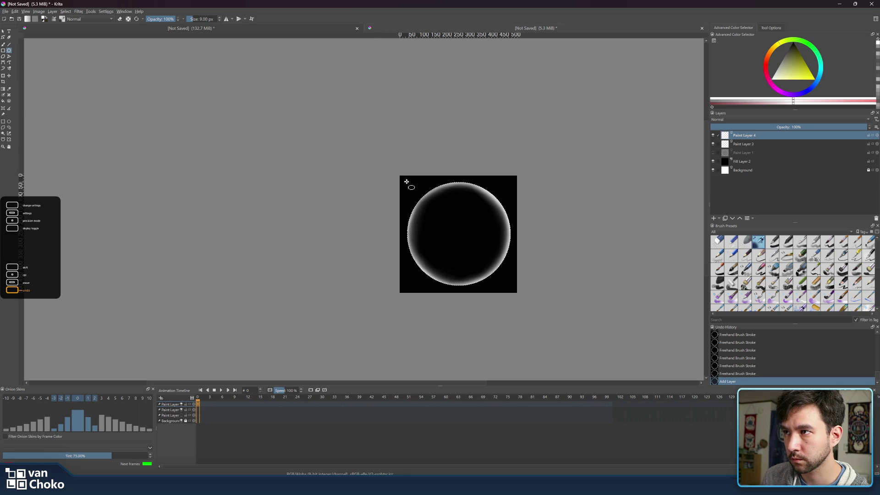
{"action": "left_click_drag", "start_coordinate": [407, 182], "coordinate": [467, 252]}
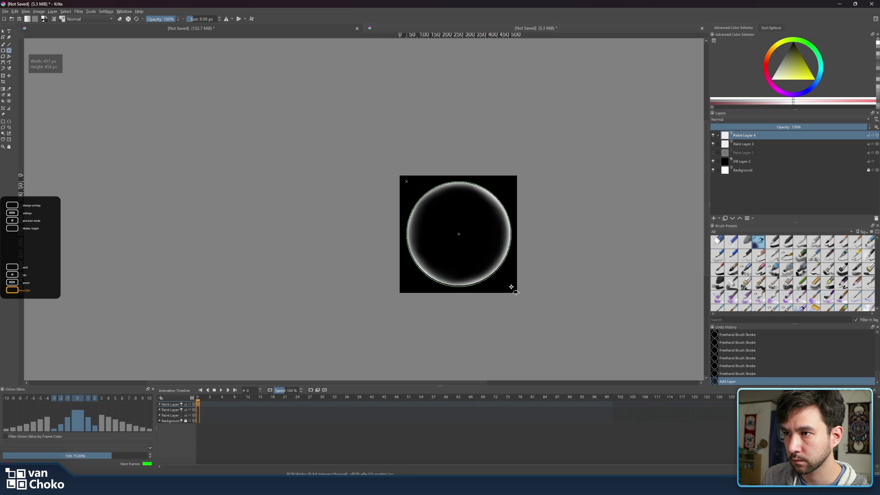
{"action": "left_click_drag", "start_coordinate": [511, 286], "coordinate": [451, 190]}
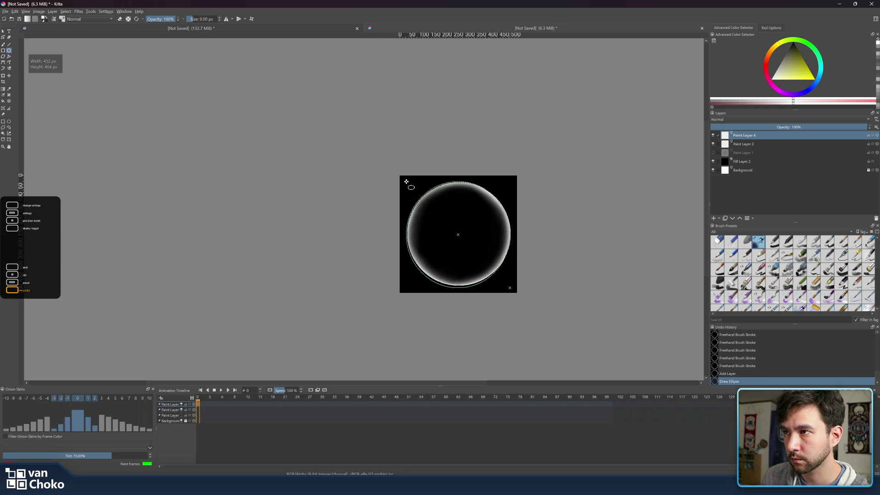
{"action": "left_click_drag", "start_coordinate": [406, 182], "coordinate": [407, 181]}
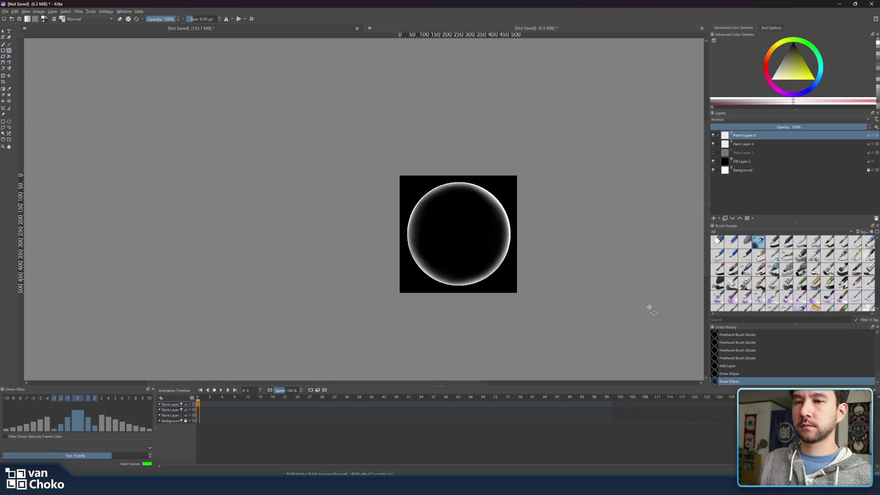
- Choose the Dry Brushing preset, undo the tall test ellipses, and return to the Freehand Brush
{"action": "scroll", "coordinate": [747, 290], "scroll_direction": "down", "scroll_amount": 3}
{"action": "scroll", "coordinate": [773, 271], "scroll_direction": "down", "scroll_amount": 3}
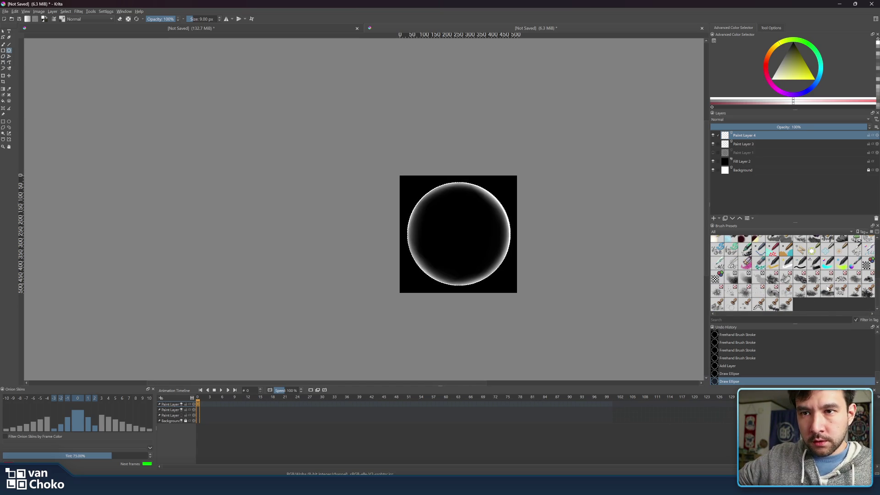
{"action": "scroll", "coordinate": [806, 310], "scroll_direction": "up", "scroll_amount": 3}
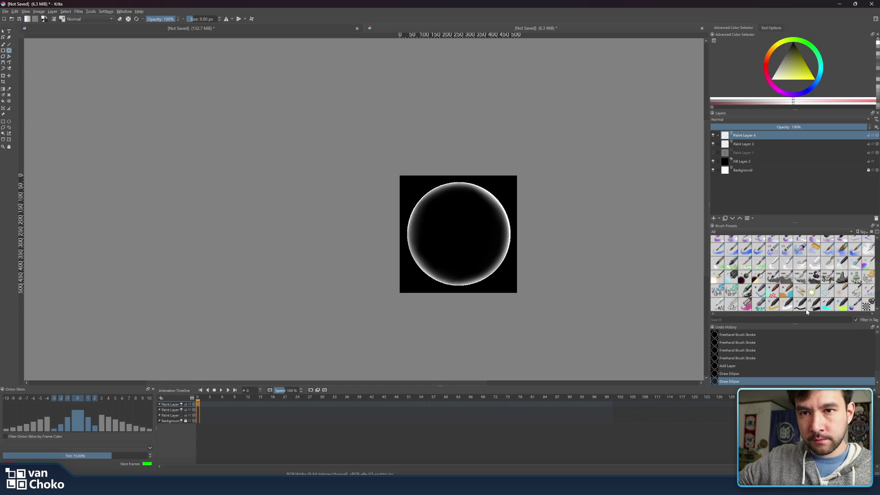
{"action": "scroll", "coordinate": [809, 280], "scroll_direction": "up", "scroll_amount": 3}
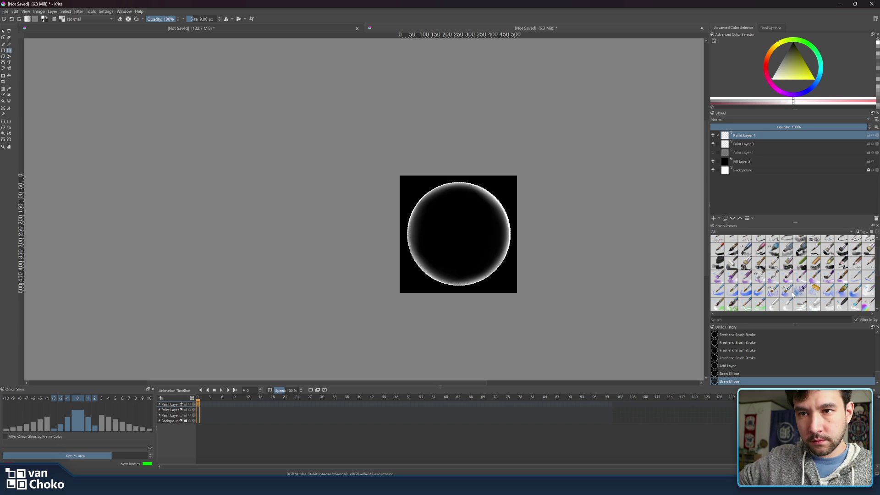
{"action": "mouse_move", "coordinate": [792, 295]}
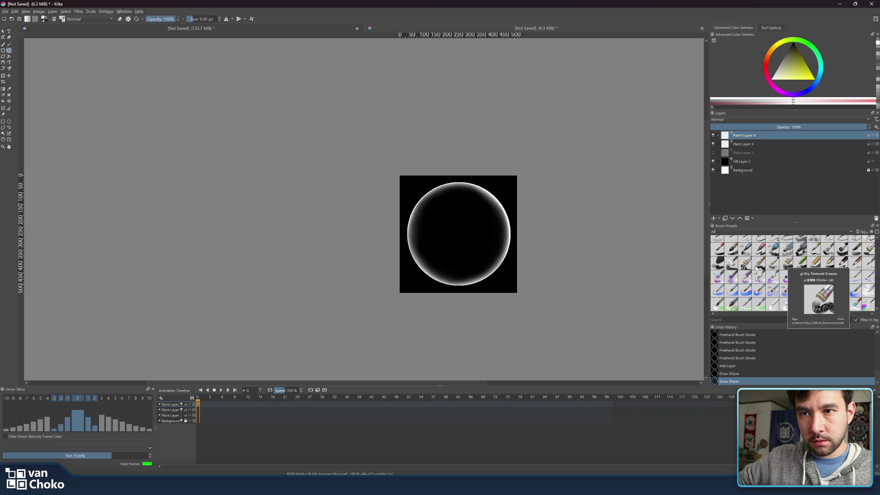
{"action": "mouse_move", "coordinate": [770, 268]}
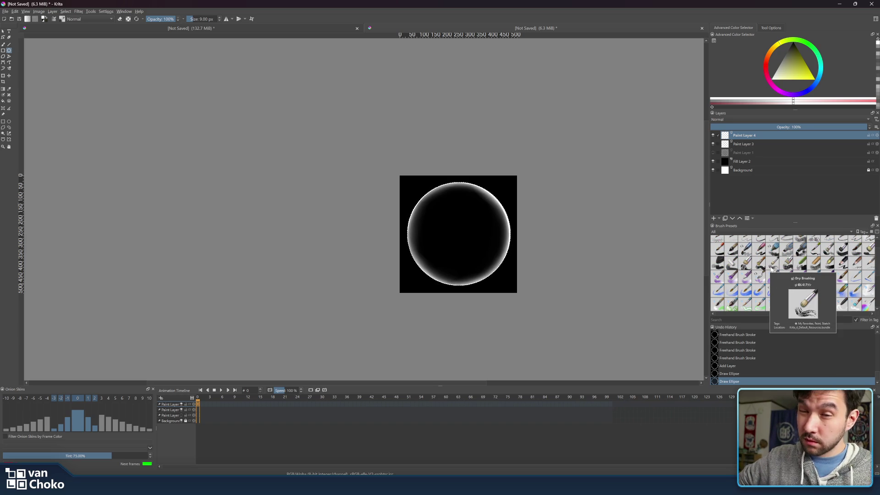
{"action": "left_click", "coordinate": [771, 268]}
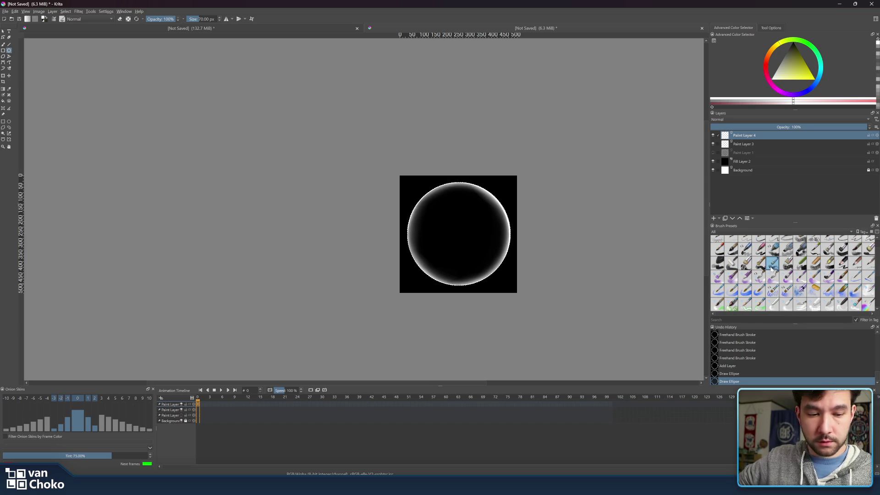
{"action": "mouse_move", "coordinate": [455, 207]}
{"action": "left_mouse_down"}
{"action": "mouse_move", "coordinate": [465, 234]}
{"action": "mouse_move", "coordinate": [447, 266]}
{"action": "left_mouse_up"}
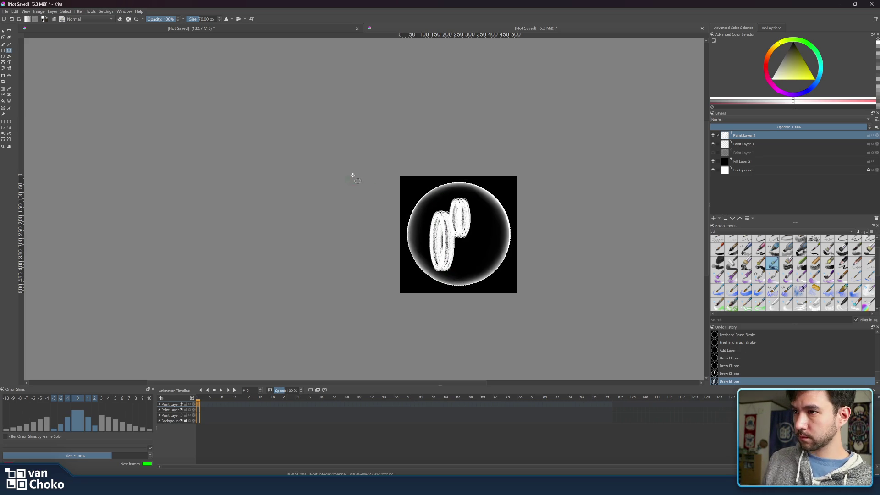
{"action": "key", "text": "ctrl+z"}
{"action": "key", "text": "ctrl+z"}
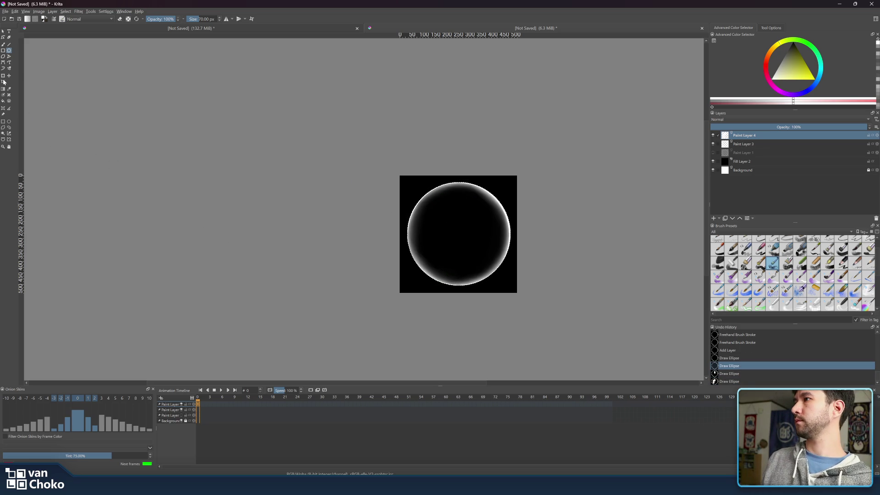
{"action": "left_click", "coordinate": [3, 44]}
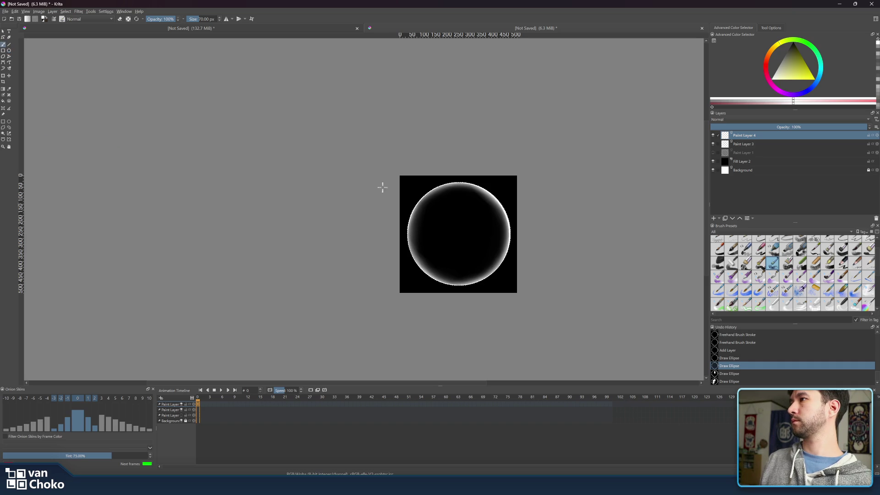
- Paint fine white streaks inward from the circle's top rim, enlarging the brush to 90 px
{"action": "left_click_drag", "start_coordinate": [463, 181], "coordinate": [463, 274]}
{"action": "left_click_drag", "start_coordinate": [457, 172], "coordinate": [464, 197]}
{"action": "left_click_drag", "start_coordinate": [475, 162], "coordinate": [465, 200]}
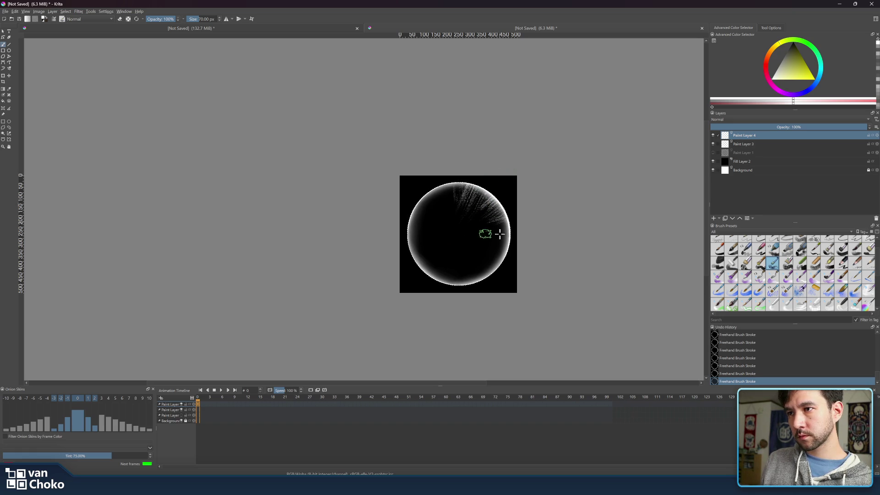
{"action": "key", "text": "bracketright"}
{"action": "key", "text": "bracketright"}
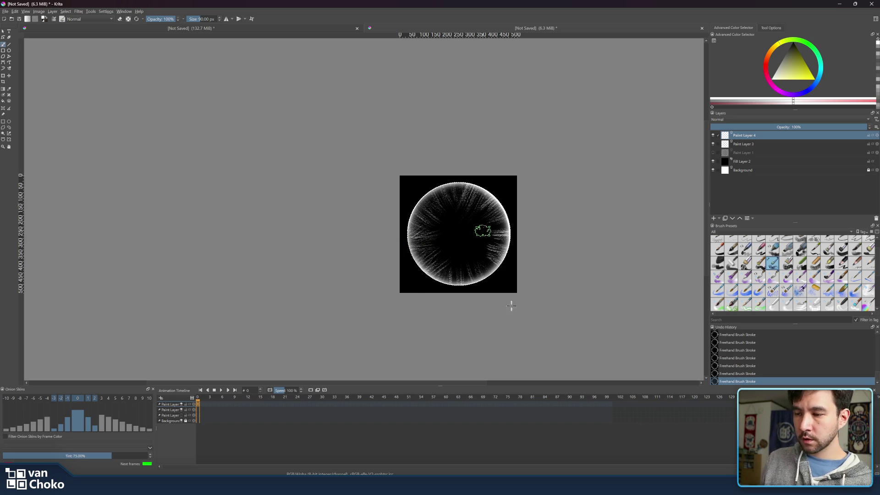
{"action": "mouse_move", "coordinate": [466, 485]}
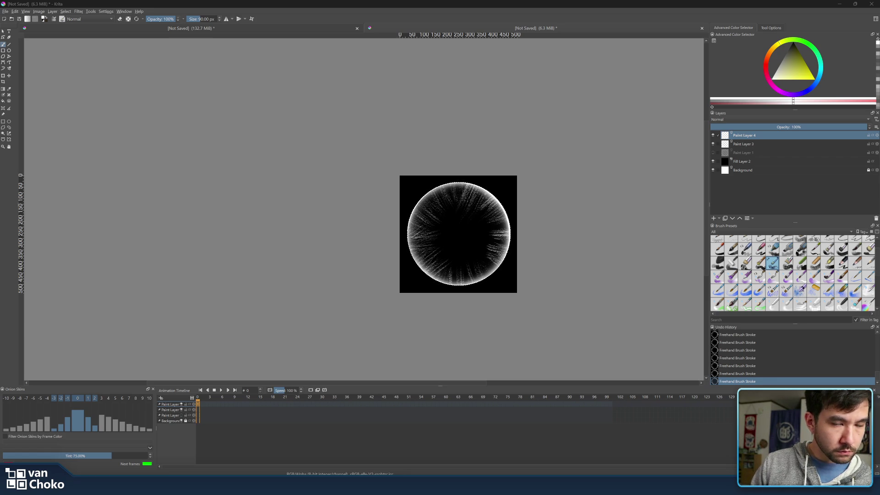
{"action": "left_click", "coordinate": [124, 11]}
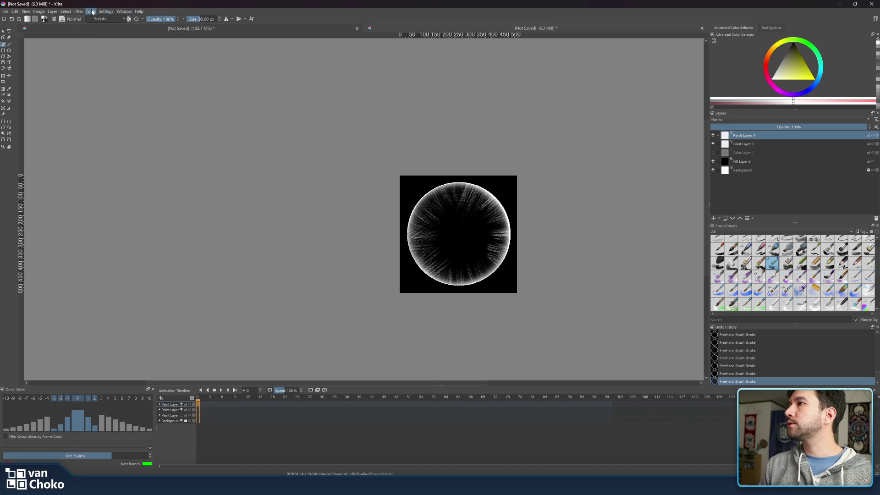
{"action": "mouse_move", "coordinate": [78, 12]}
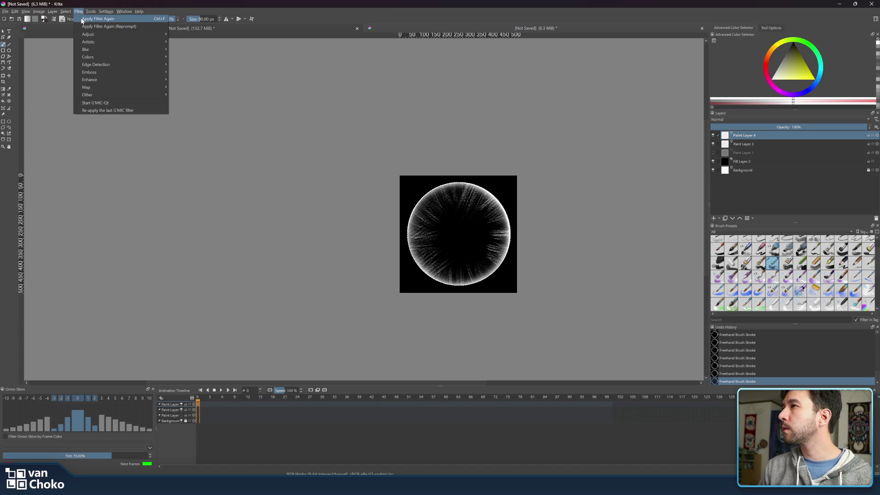
{"action": "left_click", "coordinate": [114, 103]}
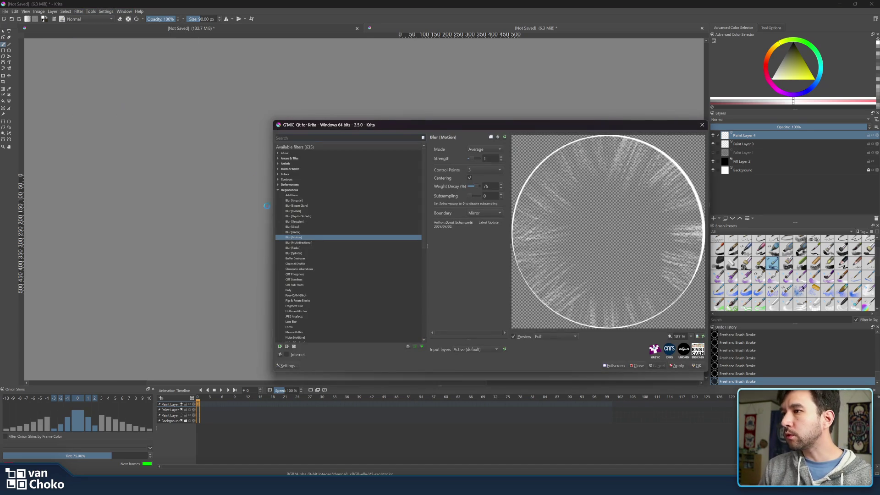
{"action": "left_click", "coordinate": [305, 247]}
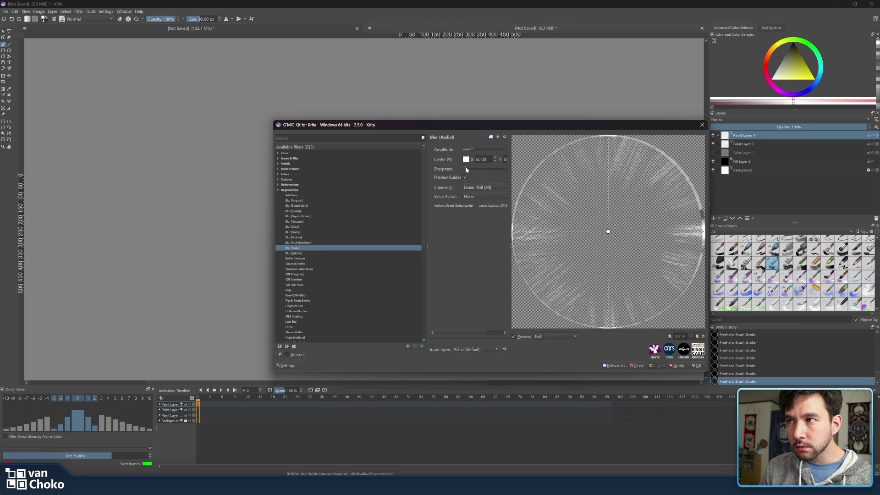
{"action": "left_click_drag", "start_coordinate": [472, 150], "coordinate": [462, 149]}
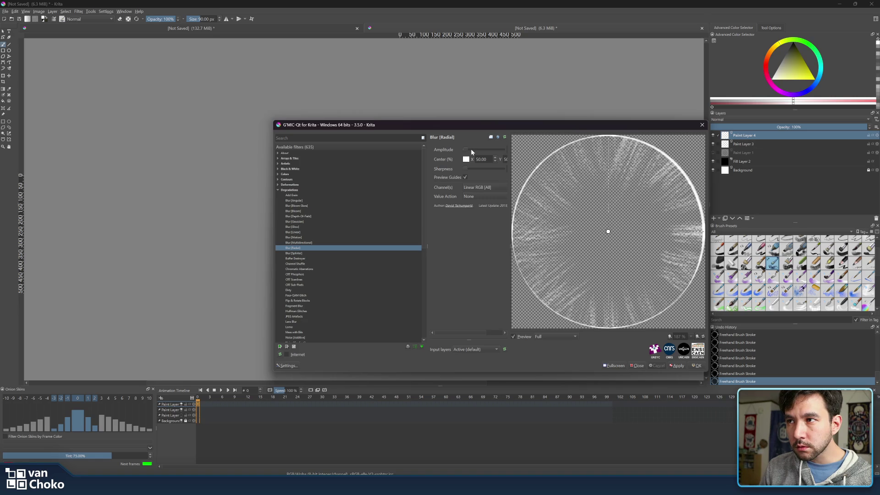
{"action": "left_click_drag", "start_coordinate": [473, 151], "coordinate": [466, 149]}
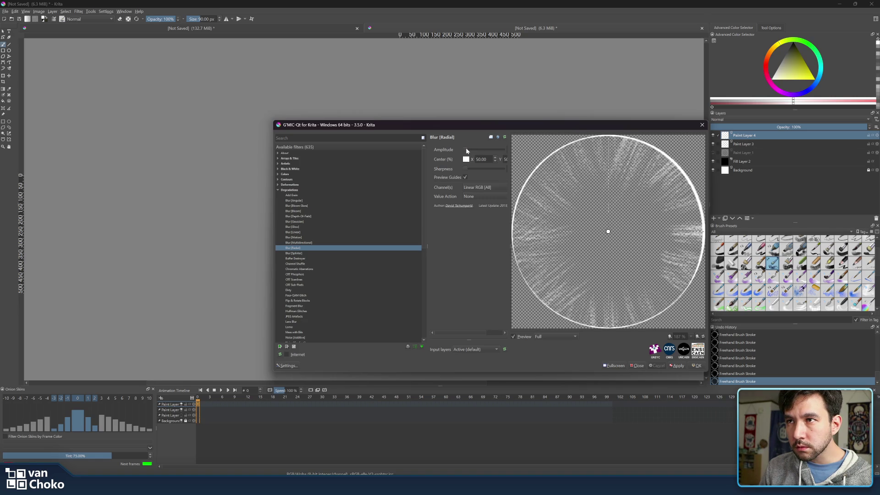
{"action": "left_click", "coordinate": [701, 126]}
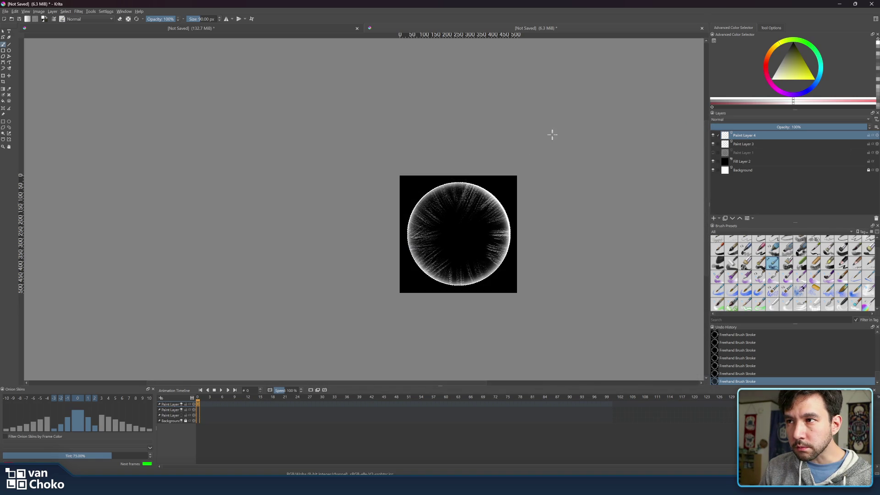
{"action": "left_click", "coordinate": [4, 122]}
{"action": "left_click", "coordinate": [152, 53]}
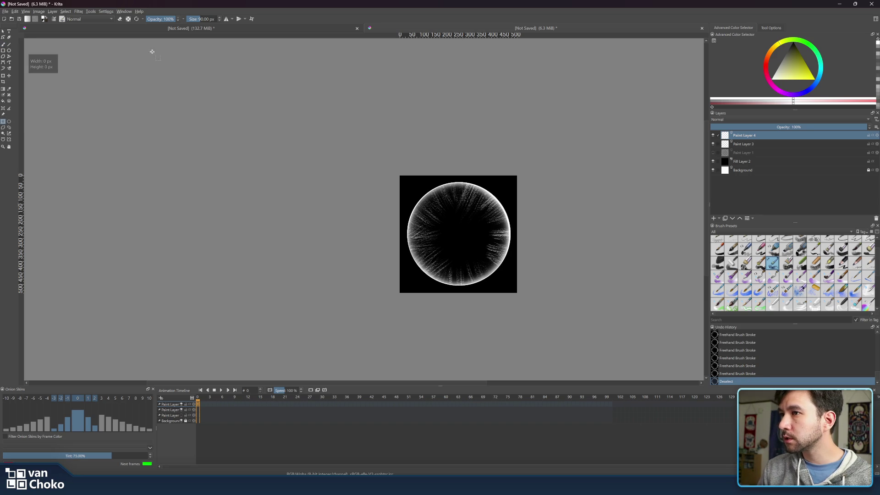
{"action": "left_click", "coordinate": [91, 11]}
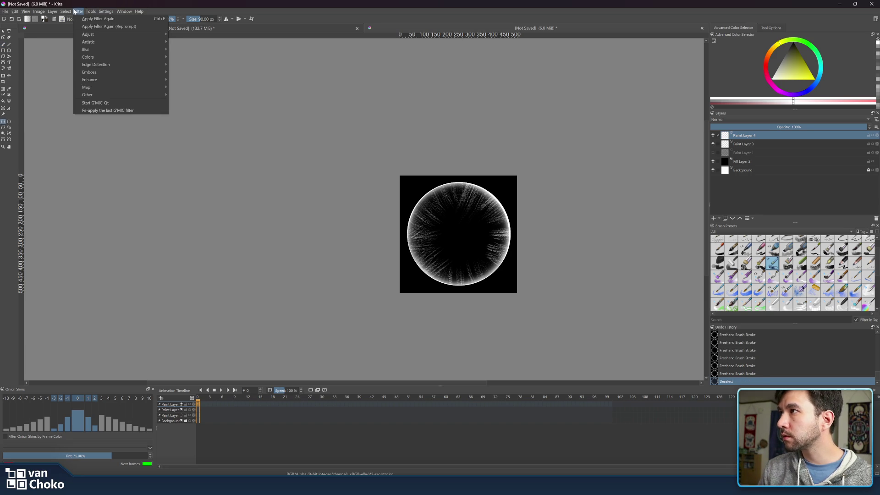
{"action": "mouse_move", "coordinate": [71, 11]}
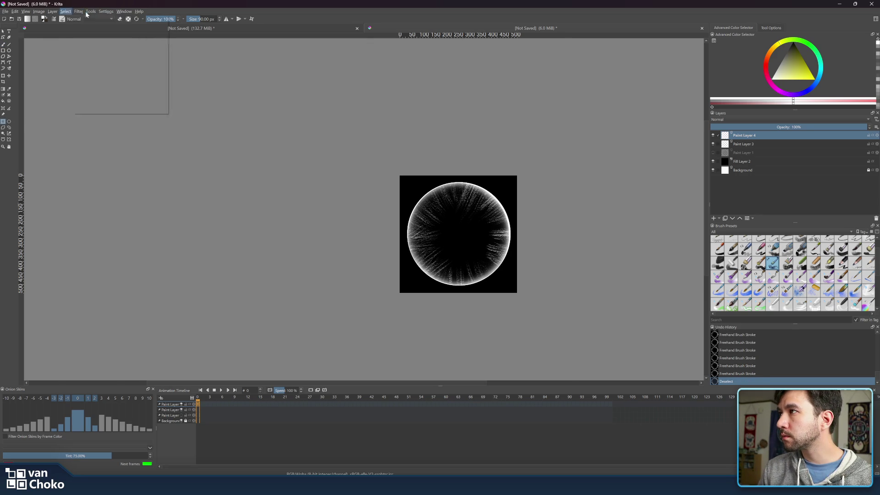
{"action": "mouse_move", "coordinate": [101, 51]}
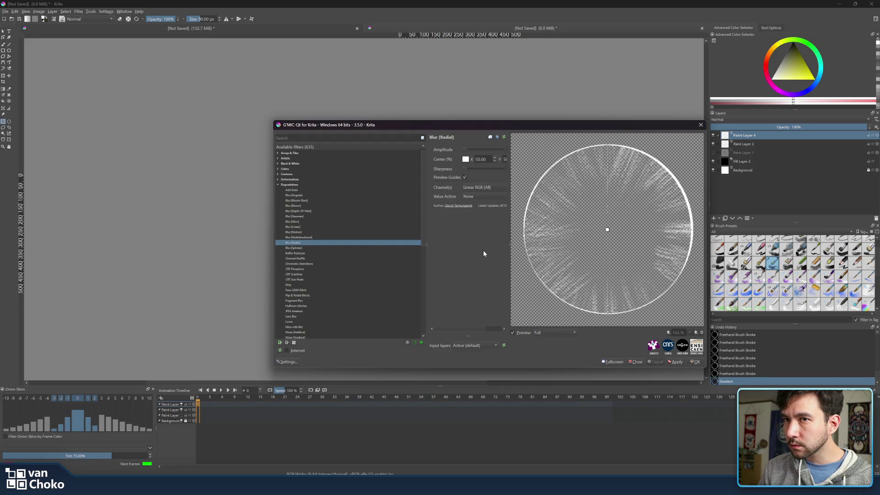
{"action": "left_click", "coordinate": [700, 124]}
{"action": "left_click", "coordinate": [713, 136]}
{"action": "key", "text": "ctrl+z"}
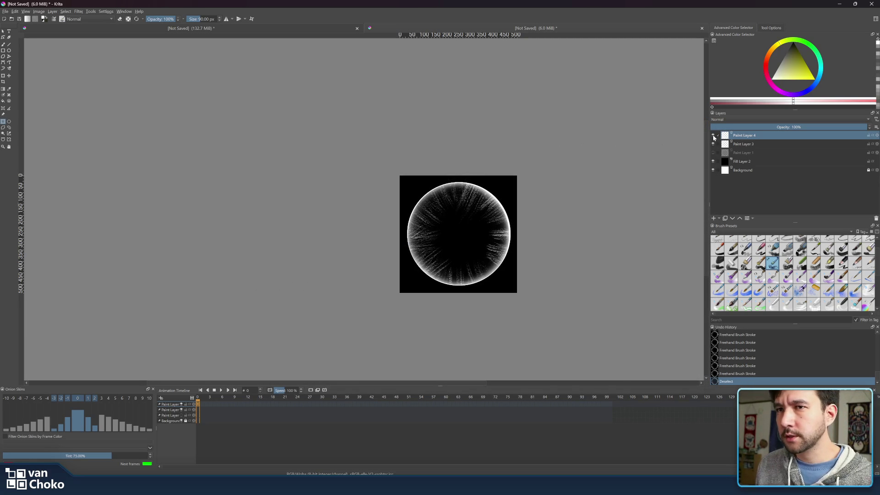
- Add Paint Layer 3 and Fill Layer 2 to the layer selection, then return to the unsaved ring document
{"action": "left_click", "coordinate": [755, 143], "text": "ctrl"}
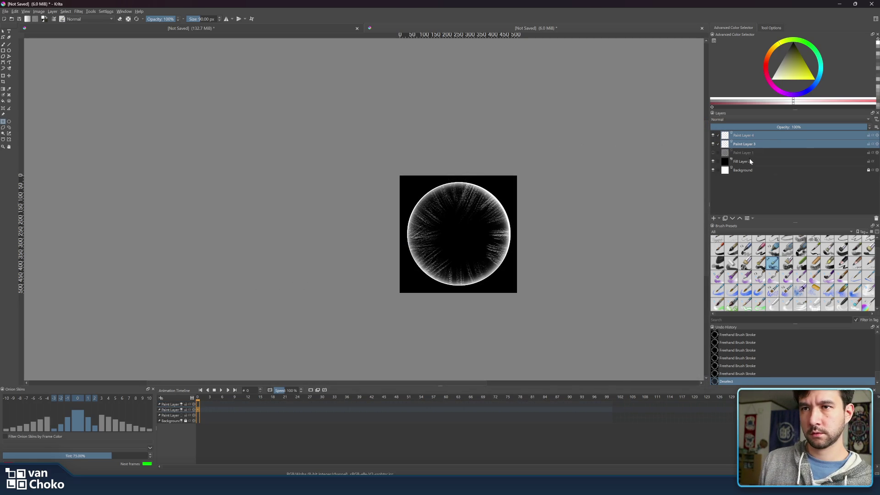
{"action": "left_click", "coordinate": [749, 160], "text": "ctrl"}
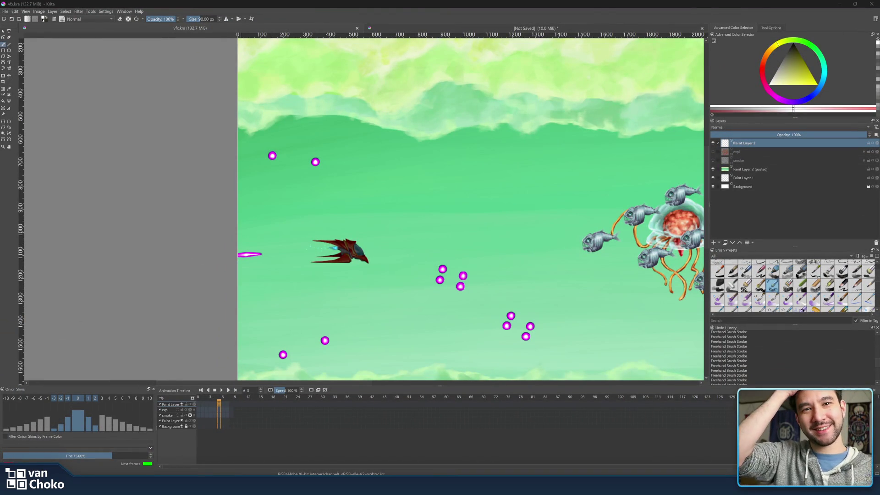
{"action": "left_click", "coordinate": [439, 28]}
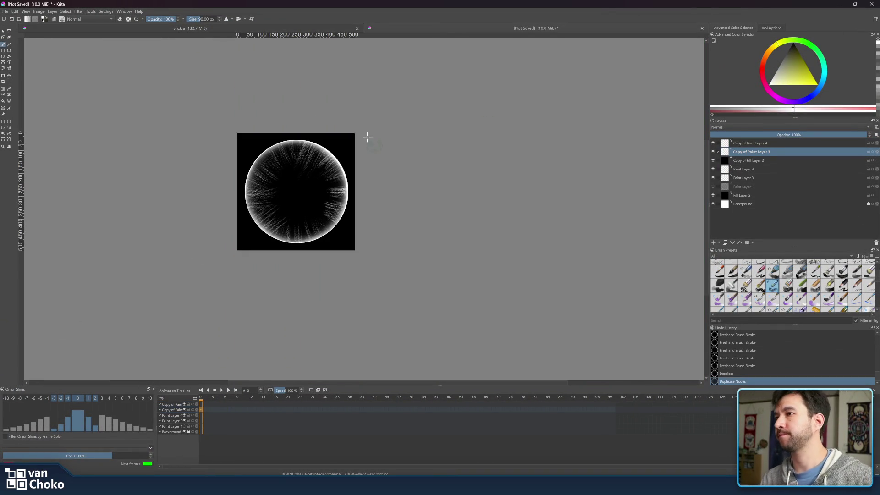
- Select the three copied layers, including Copy of Paint Layer 4 and Copy of Fill Layer 2, and merge them
{"action": "left_click", "coordinate": [79, 12]}
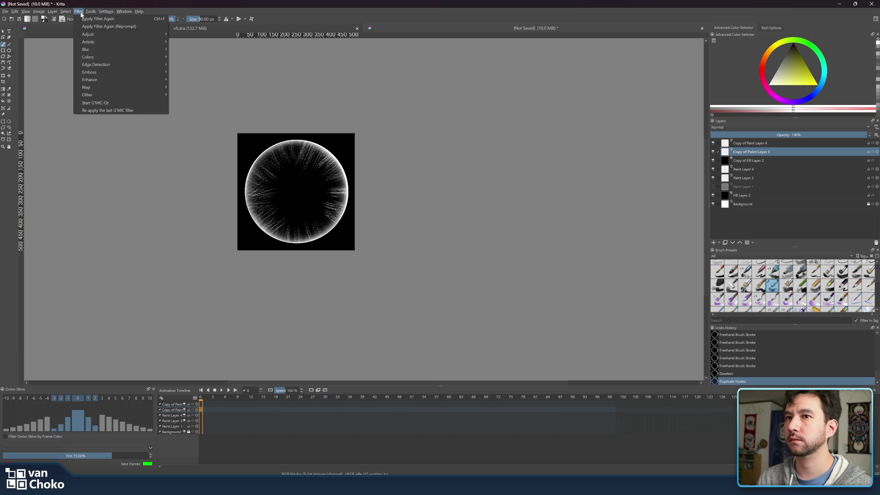
{"action": "left_click", "coordinate": [773, 145]}
{"action": "left_click", "coordinate": [773, 145], "text": "ctrl"}
{"action": "left_click", "coordinate": [763, 161], "text": "ctrl"}
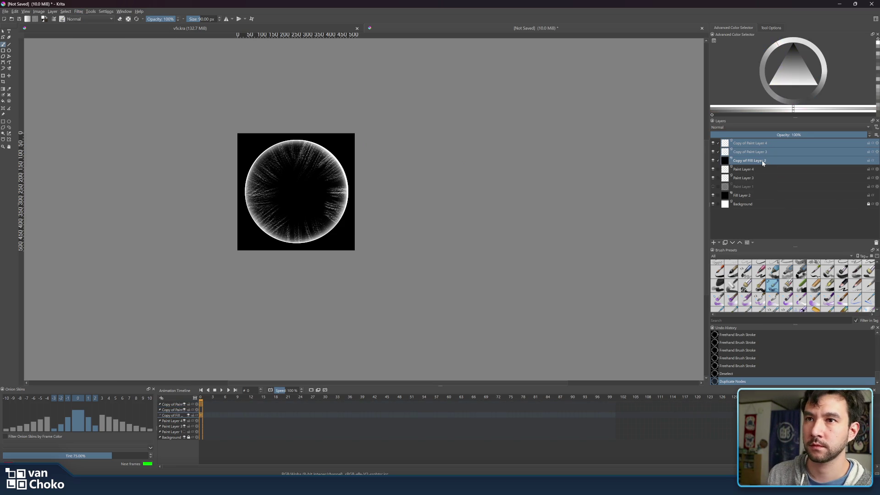
{"action": "key", "text": "ctrl+e"}
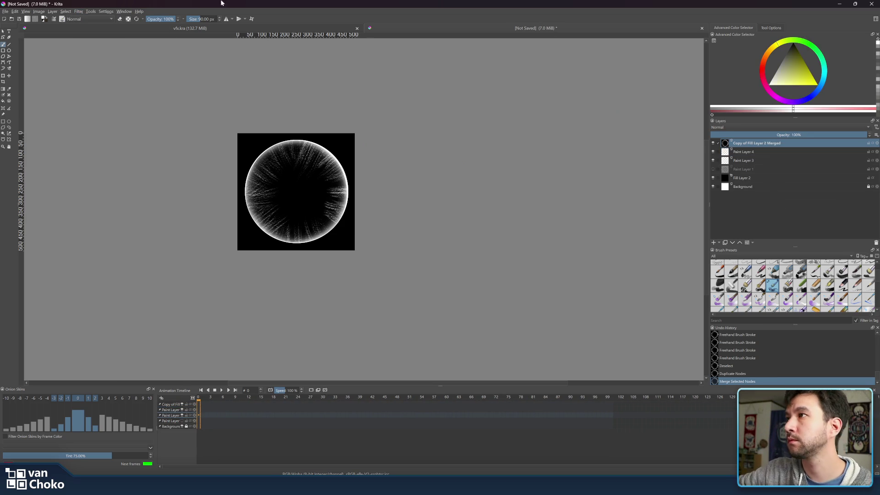
- Preview G'MIC Blur [Radial] with a slightly higher amplitude, then close without applying
{"action": "left_click", "coordinate": [79, 11]}
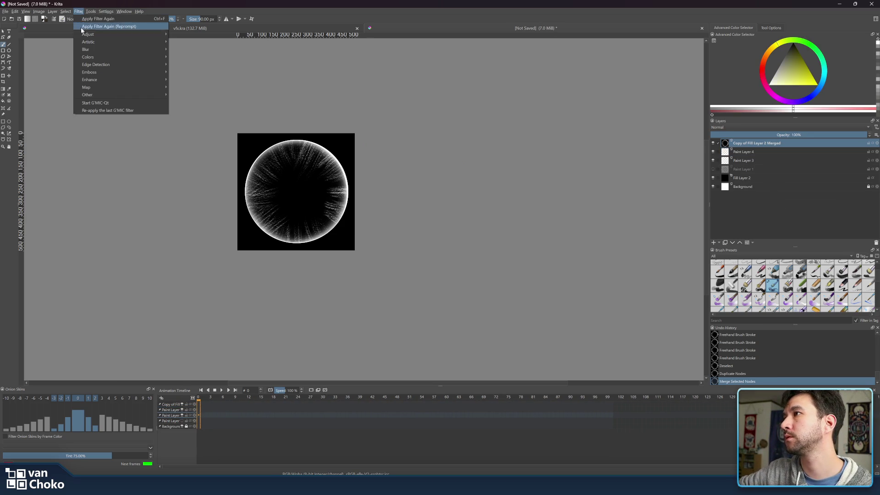
{"action": "mouse_move", "coordinate": [113, 80]}
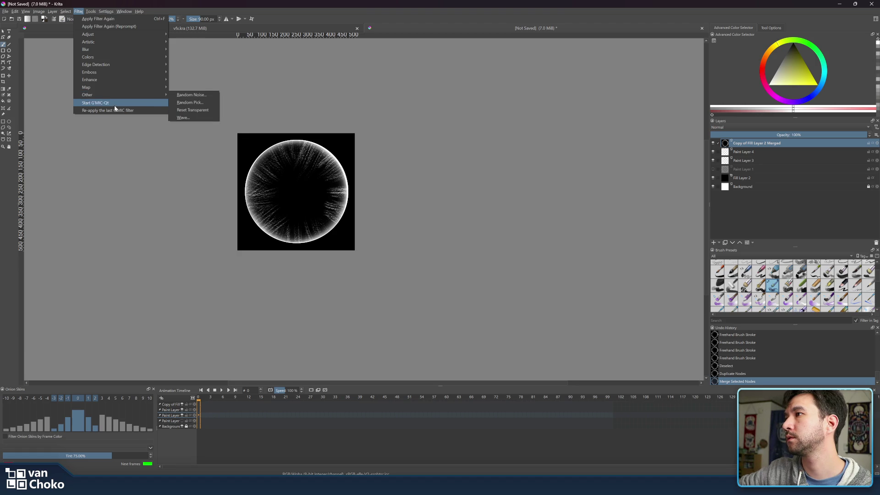
{"action": "left_click", "coordinate": [118, 104]}
{"action": "left_click_drag", "start_coordinate": [461, 123], "coordinate": [533, 122]}
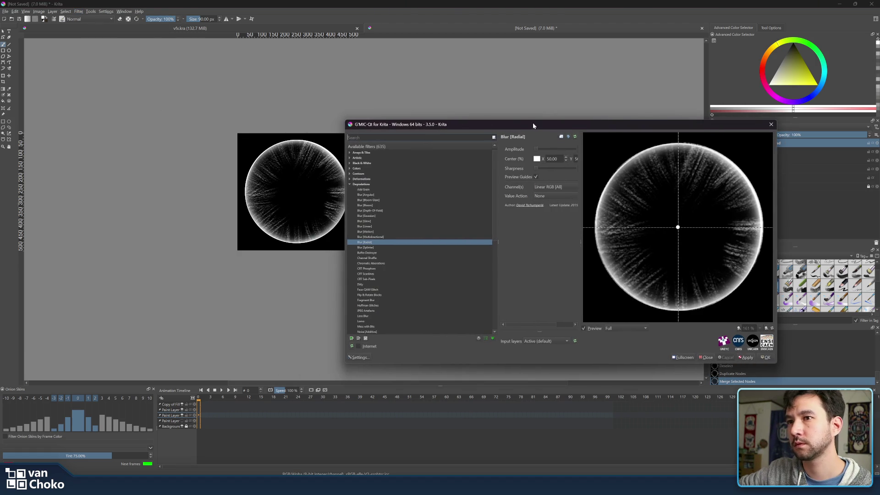
{"action": "left_click", "coordinate": [542, 152]}
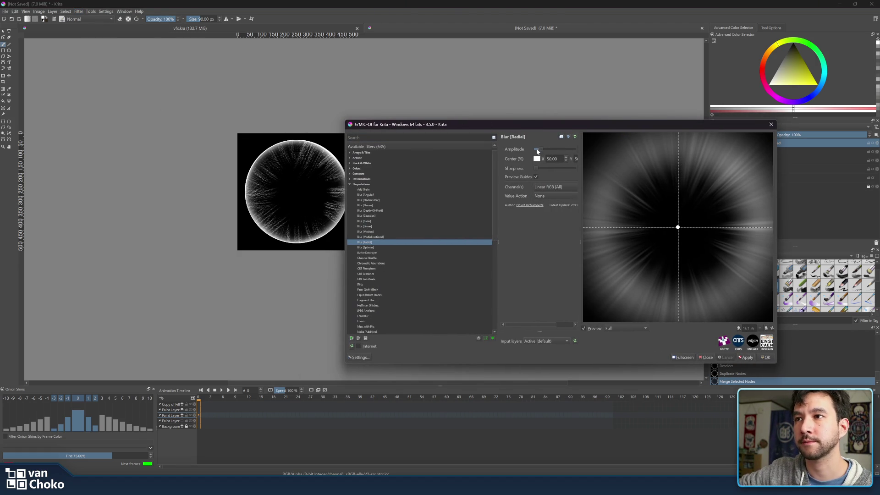
{"action": "left_click", "coordinate": [539, 151]}
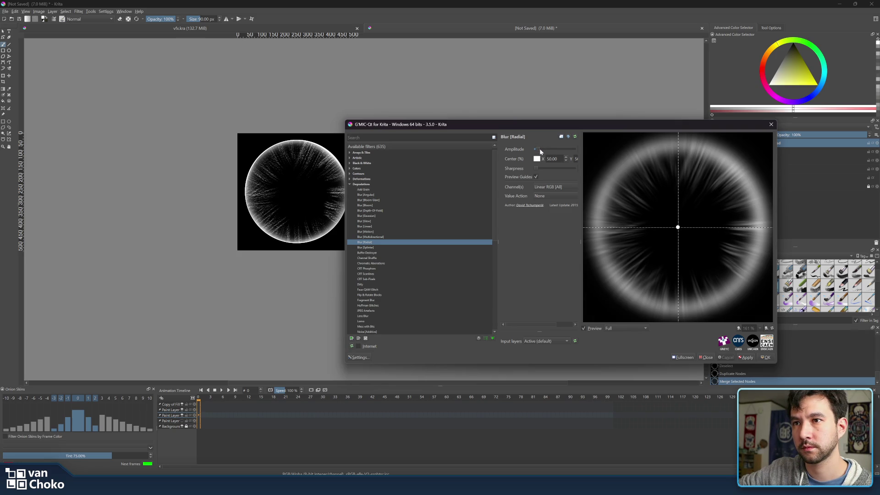
{"action": "left_click", "coordinate": [543, 151]}
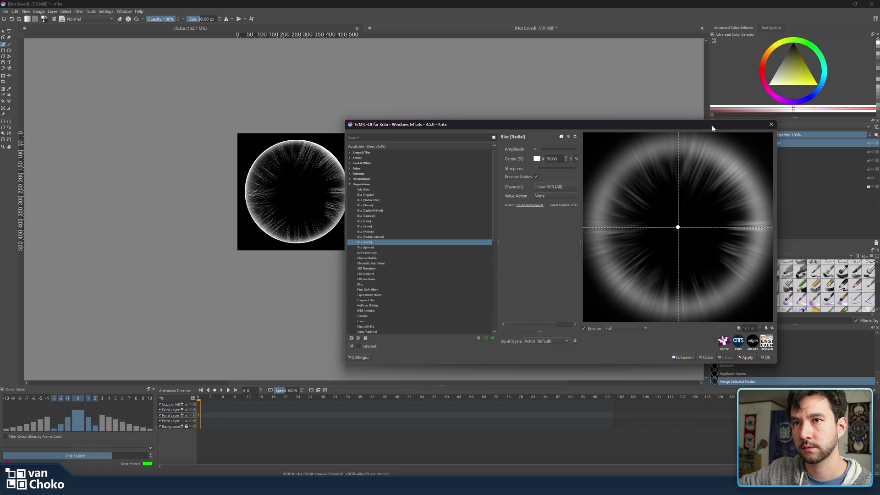
{"action": "left_click", "coordinate": [768, 124]}
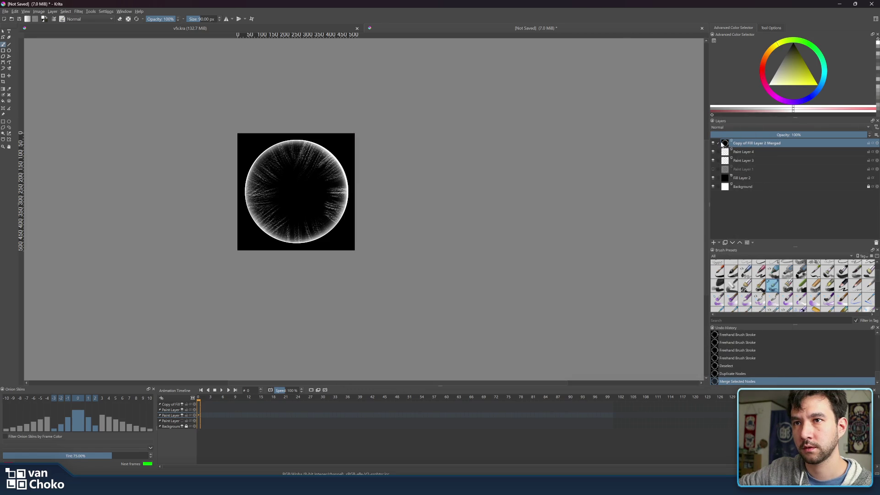
- Hide Paint Layer 4, Paint Layer 3 and Fill Layer 2, and scale the merged ring toward the centre
{"action": "left_click", "coordinate": [3, 76]}
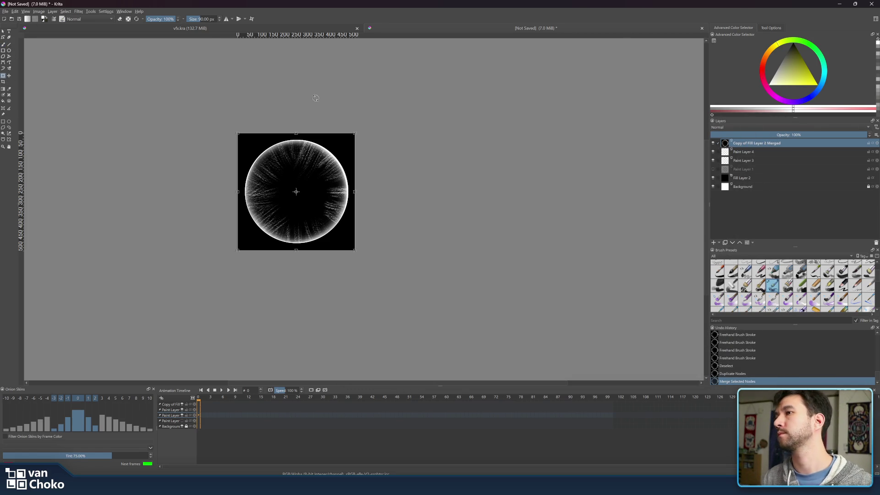
{"action": "left_click", "coordinate": [713, 152]}
{"action": "left_click", "coordinate": [712, 161]}
{"action": "left_click", "coordinate": [713, 178]}
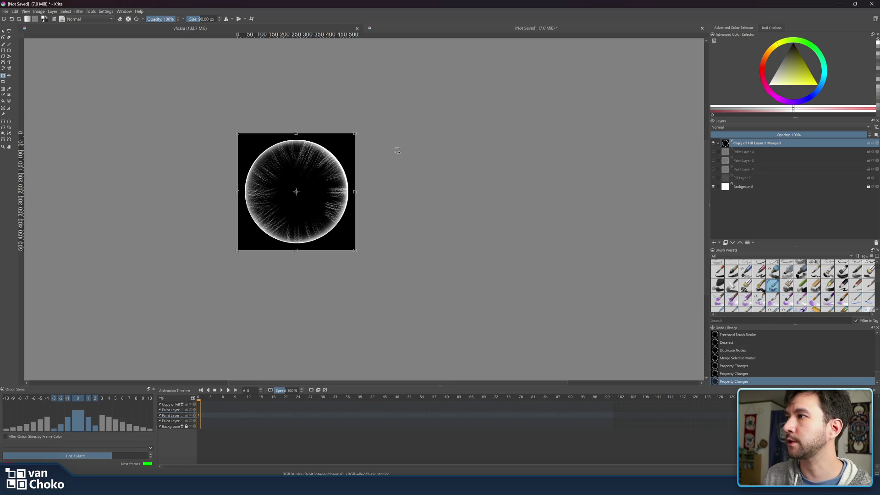
{"action": "left_click_drag", "start_coordinate": [356, 134], "coordinate": [343, 153]}
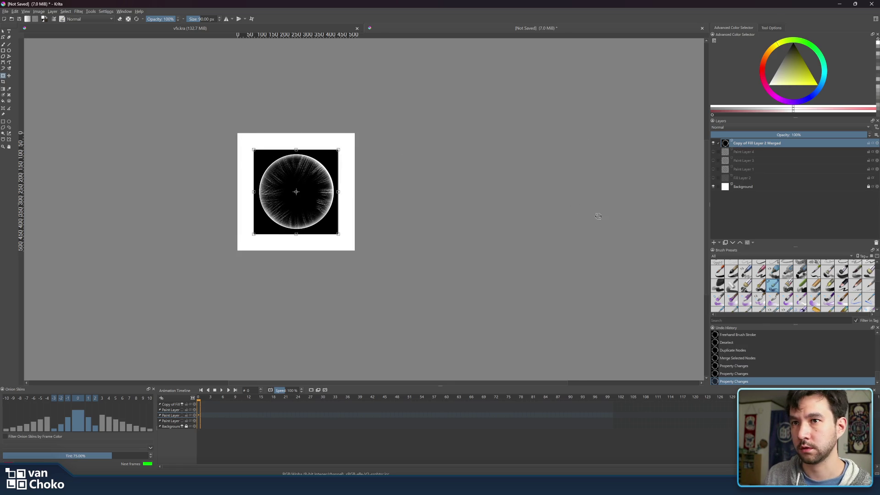
- Add a black Fill Layer 5 and place it just above Background
{"action": "left_click", "coordinate": [719, 243]}
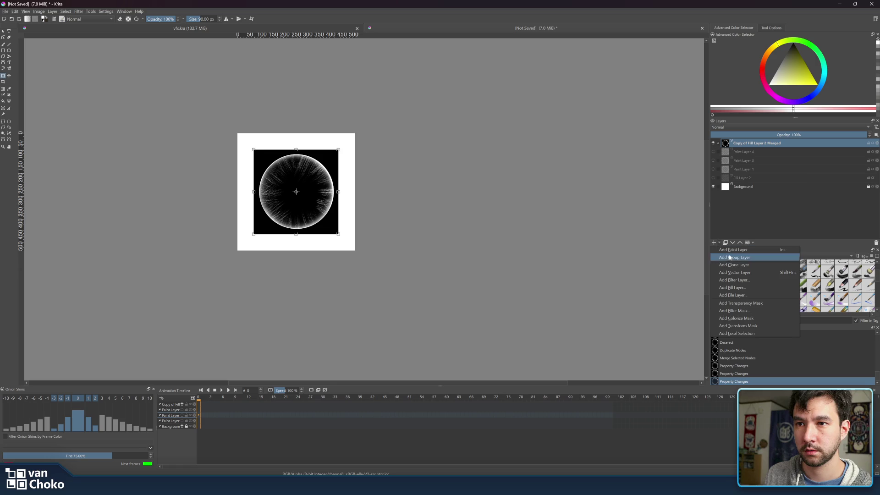
{"action": "left_click", "coordinate": [744, 311]}
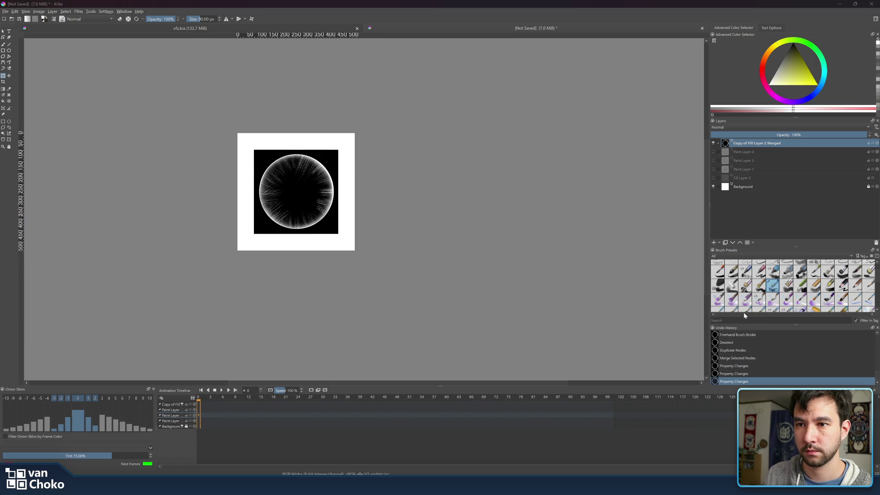
{"action": "key", "text": "Escape"}
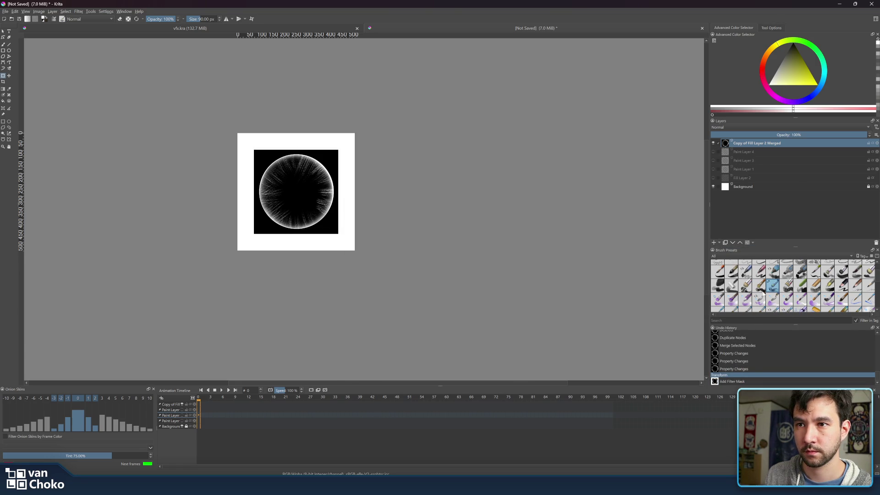
{"action": "left_click", "coordinate": [719, 243]}
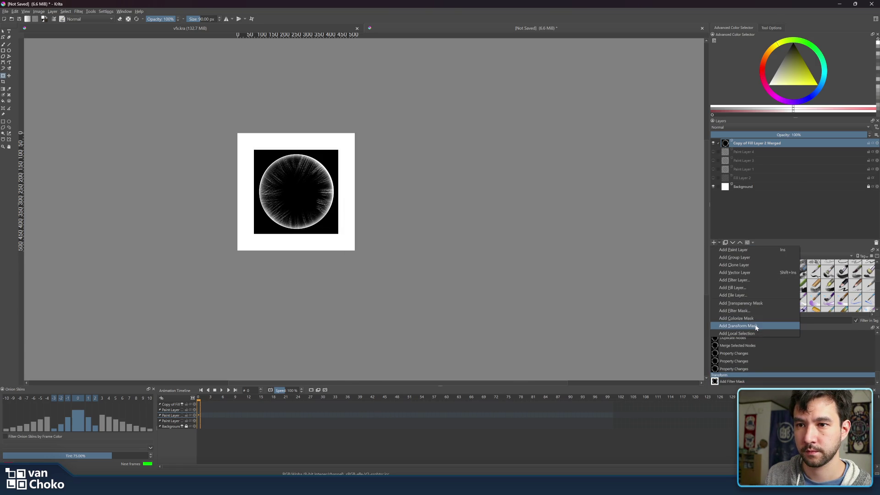
{"action": "left_click", "coordinate": [739, 287]}
{"action": "left_click", "coordinate": [620, 263]}
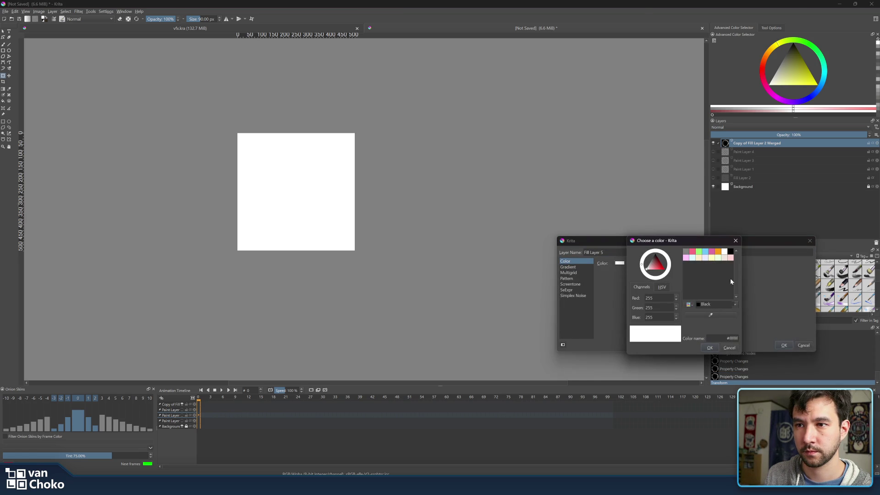
{"action": "left_click", "coordinate": [731, 251]}
{"action": "left_click", "coordinate": [712, 347]}
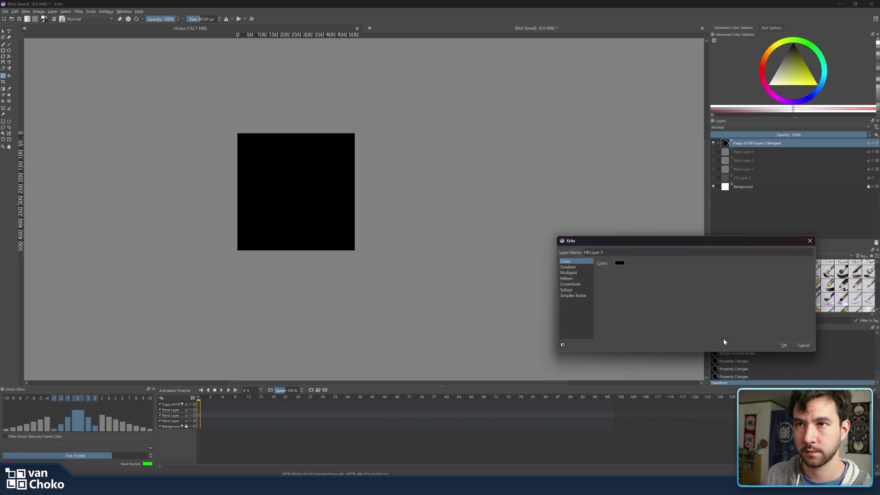
{"action": "left_click", "coordinate": [784, 346]}
{"action": "left_click_drag", "start_coordinate": [748, 146], "coordinate": [745, 192]}
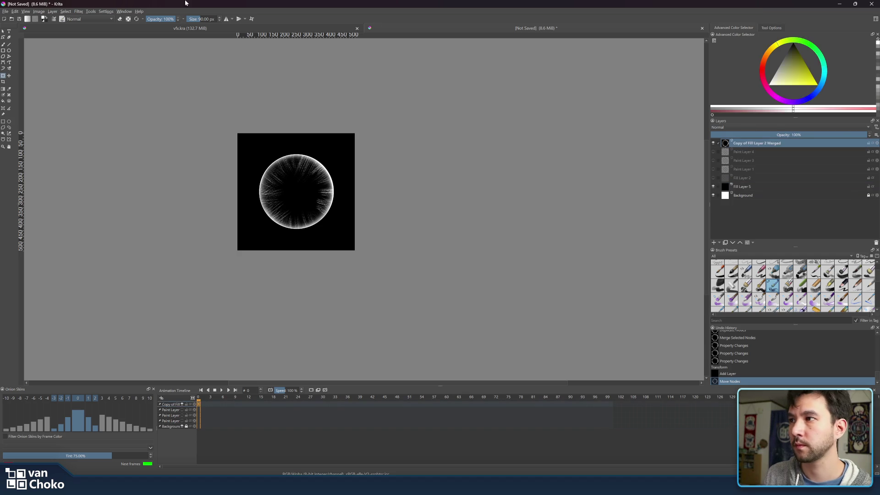
- Preview G'MIC radial blur with higher amplitude and lower sharpness, then close without applying
{"action": "left_click", "coordinate": [65, 11]}
{"action": "left_click", "coordinate": [104, 11]}
{"action": "left_click", "coordinate": [79, 11]}
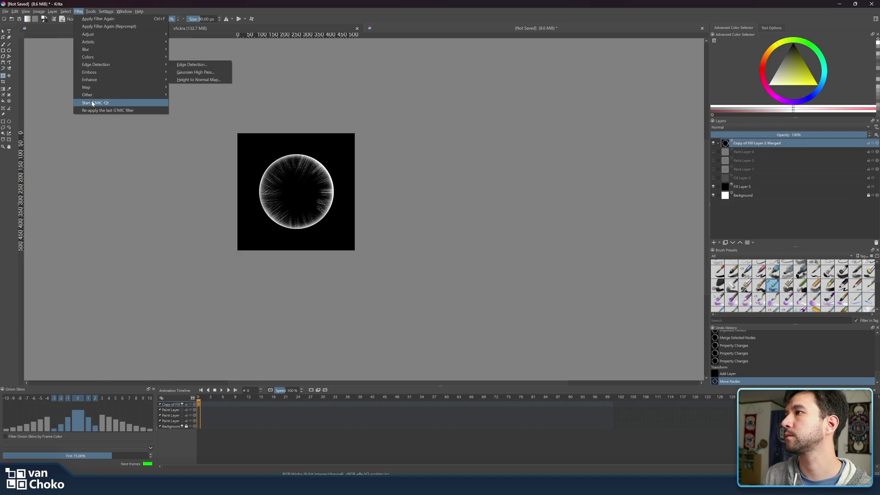
{"action": "left_click", "coordinate": [93, 103]}
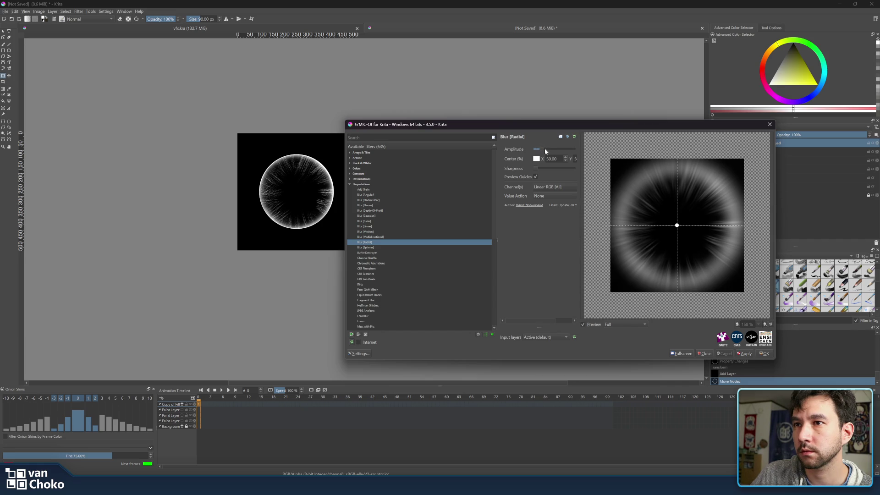
{"action": "left_click", "coordinate": [545, 152]}
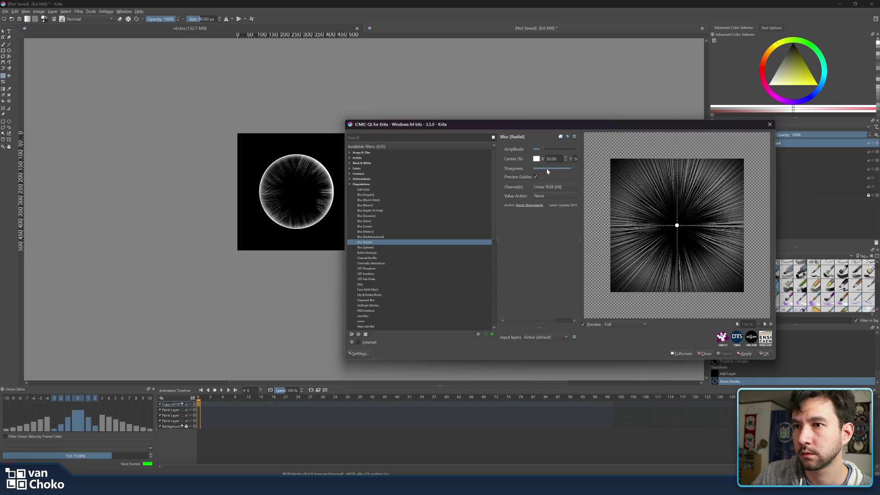
{"action": "left_click_drag", "start_coordinate": [571, 168], "coordinate": [540, 168]}
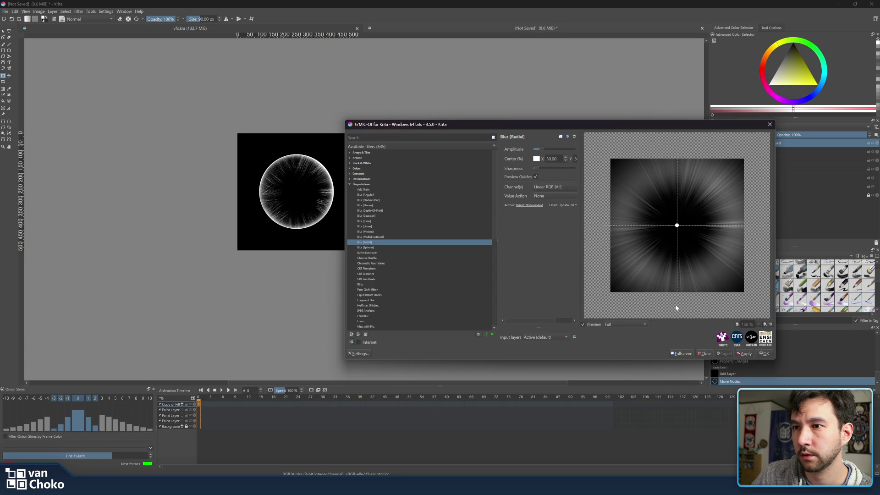
{"action": "left_click", "coordinate": [771, 125]}
- Duplicate Fill Layer 5, move the copy to the top, and merge it with the ray ring
{"action": "left_click", "coordinate": [752, 186]}
{"action": "left_click", "coordinate": [725, 242]}
{"action": "left_click_drag", "start_coordinate": [752, 187], "coordinate": [757, 141]}
{"action": "key", "text": "ctrl+e"}
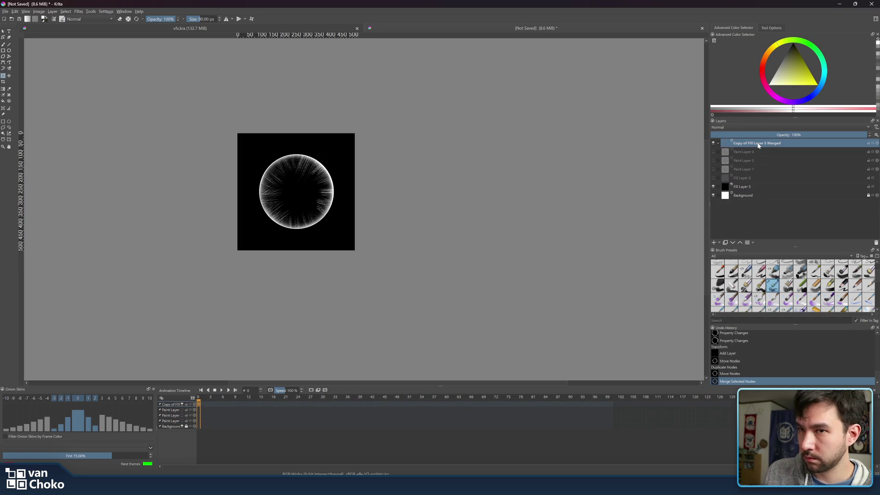
- Preview G'MIC radial blur with a raised amplitude, then close without applying
{"action": "left_click", "coordinate": [91, 12]}
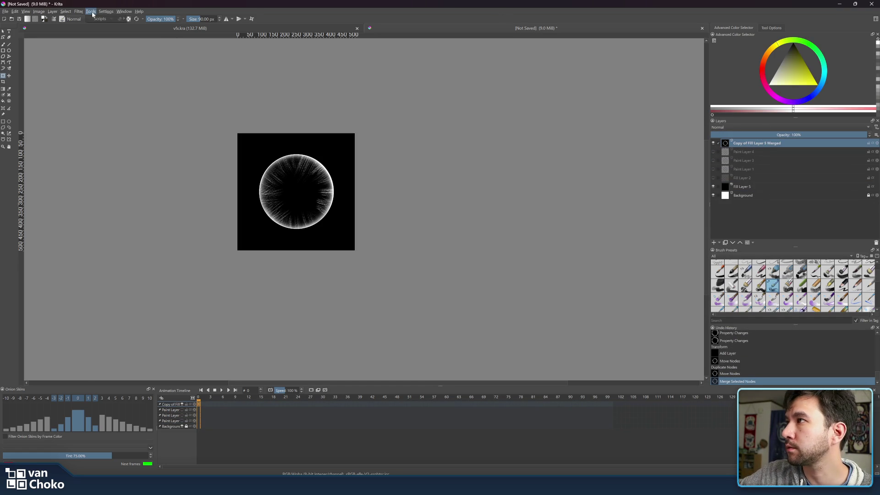
{"action": "mouse_move", "coordinate": [79, 11]}
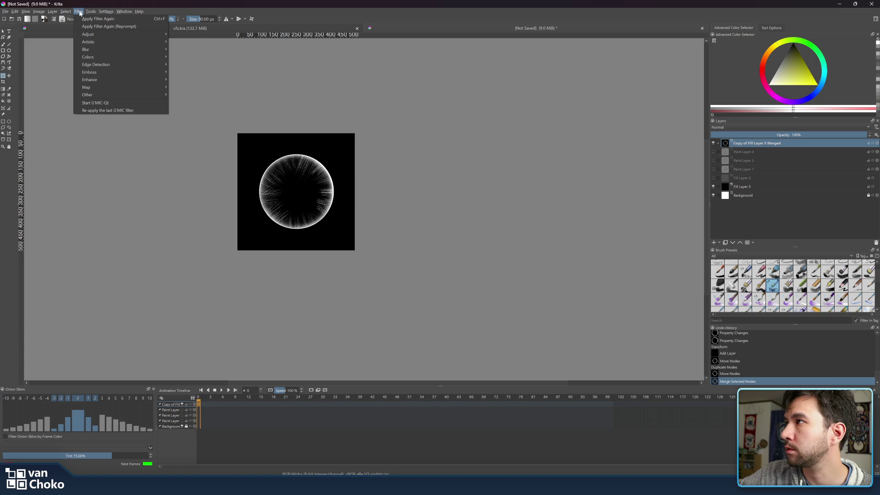
{"action": "left_click", "coordinate": [121, 105]}
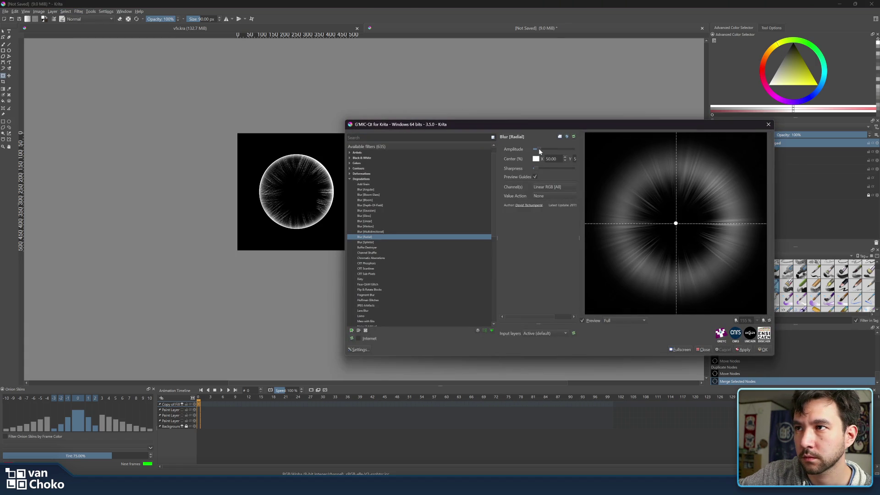
{"action": "left_click_drag", "start_coordinate": [541, 151], "coordinate": [543, 151]}
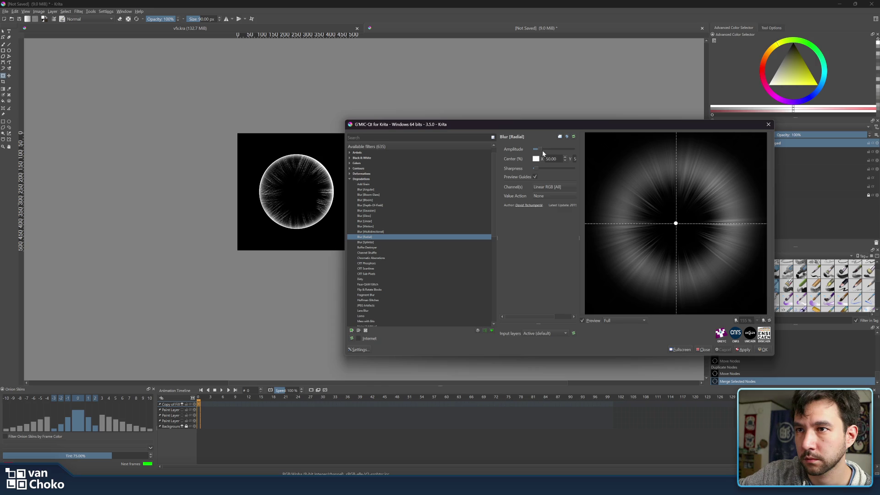
{"action": "left_click", "coordinate": [769, 124]}
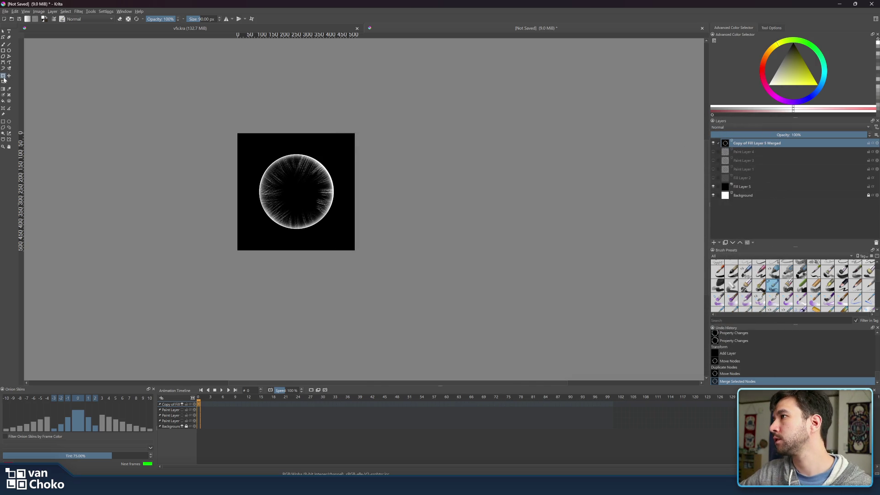
- Scale the merged ray ring down toward the canvas centre
{"action": "left_click", "coordinate": [3, 31]}
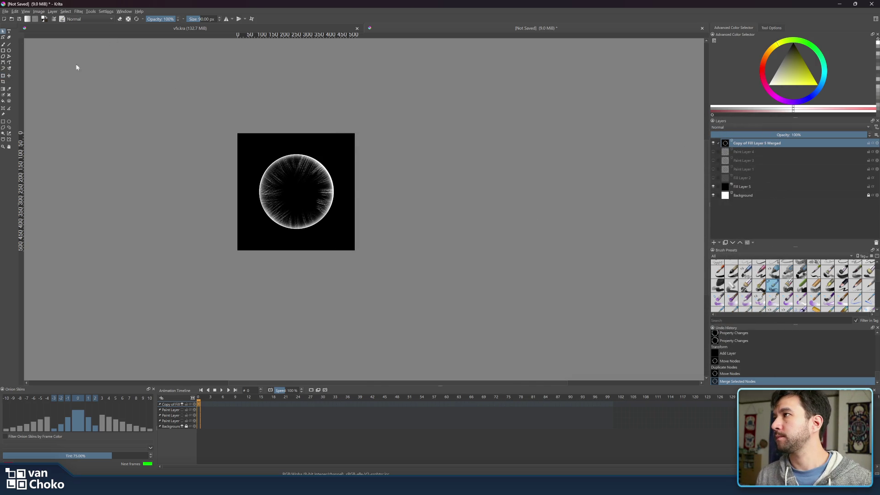
{"action": "left_click", "coordinate": [2, 77]}
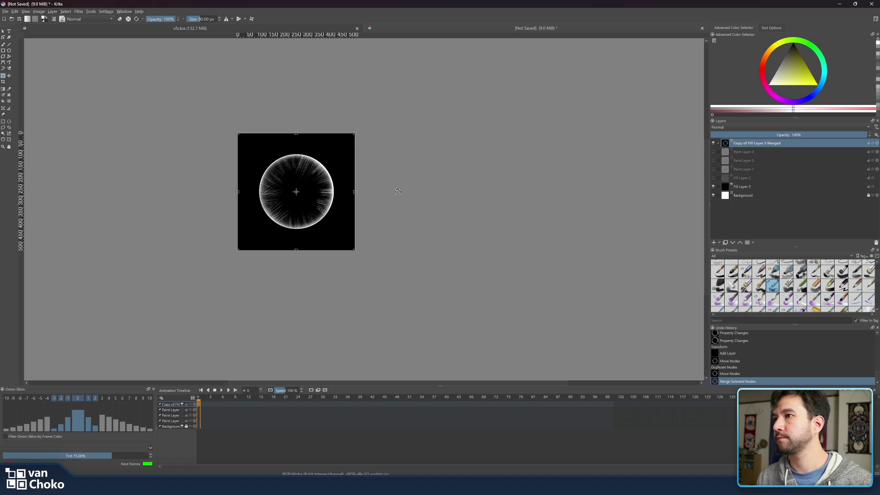
{"action": "left_click_drag", "start_coordinate": [355, 134], "coordinate": [344, 154]}
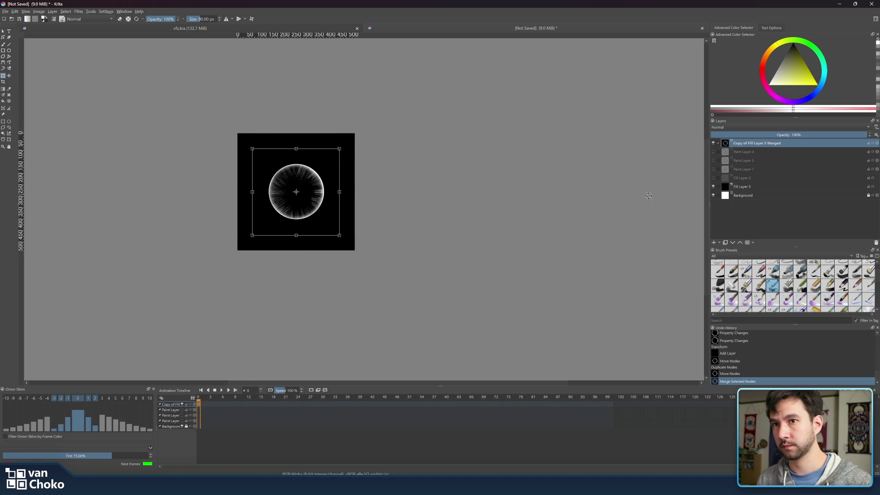
- Duplicate Fill Layer 5 again, move the copy under the merged layer, and merge them
{"action": "left_click", "coordinate": [745, 188]}
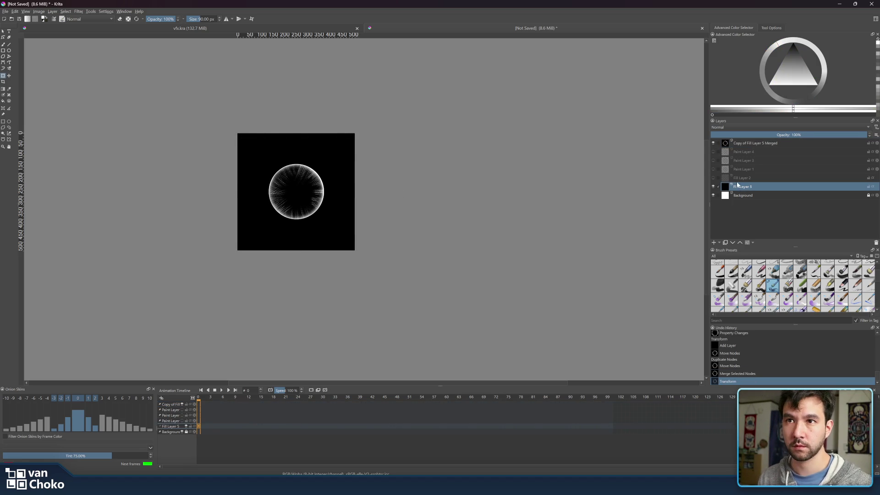
{"action": "left_click", "coordinate": [727, 243]}
{"action": "left_click_drag", "start_coordinate": [744, 189], "coordinate": [744, 147]}
{"action": "key", "text": "ctrl+e"}
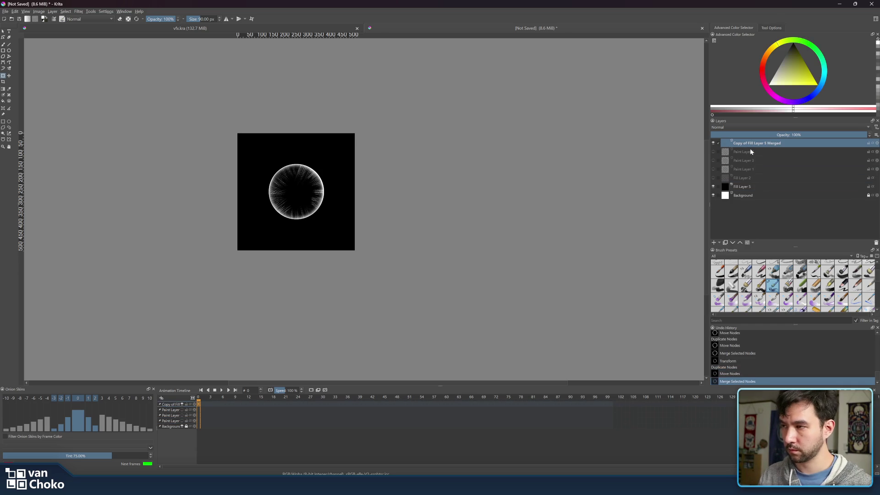
- Apply G'MIC Blur [Radial] to the merged ray layer
{"action": "left_click", "coordinate": [90, 12]}
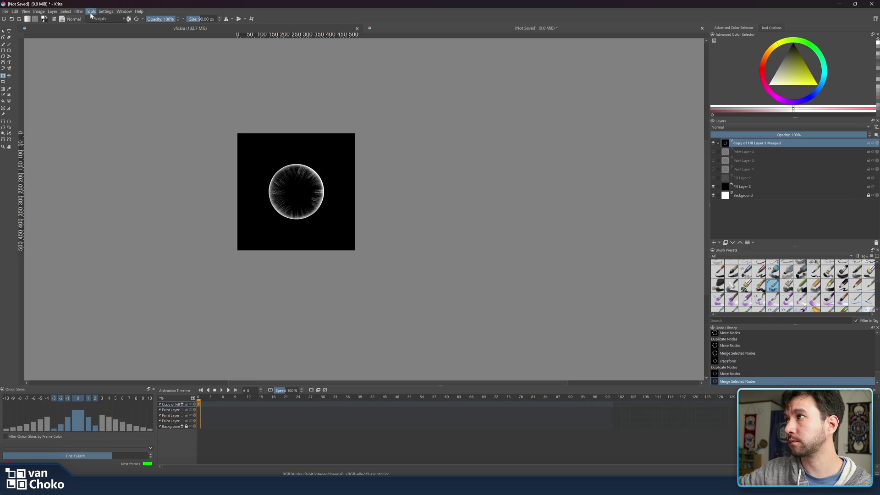
{"action": "left_click", "coordinate": [82, 12]}
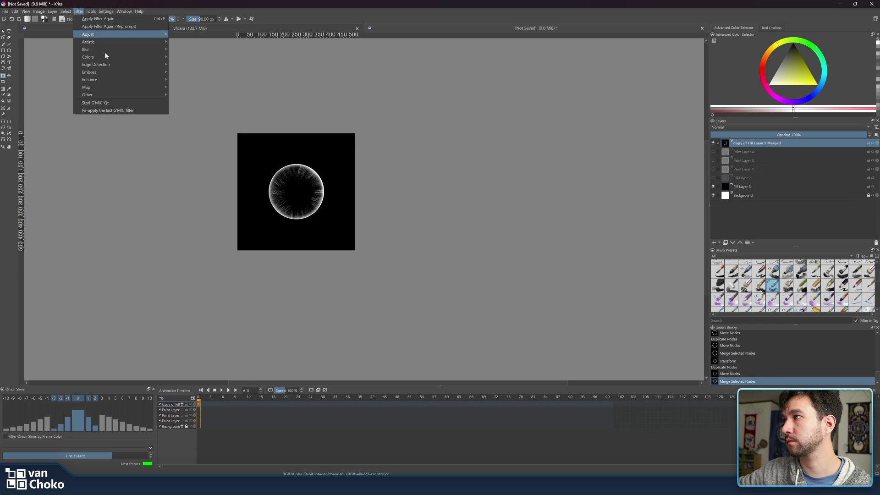
{"action": "left_click", "coordinate": [119, 102]}
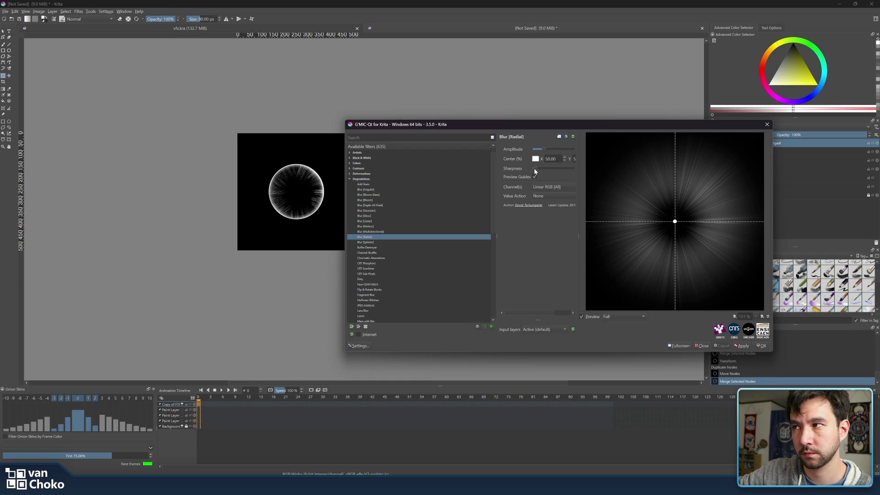
{"action": "left_click", "coordinate": [743, 346]}
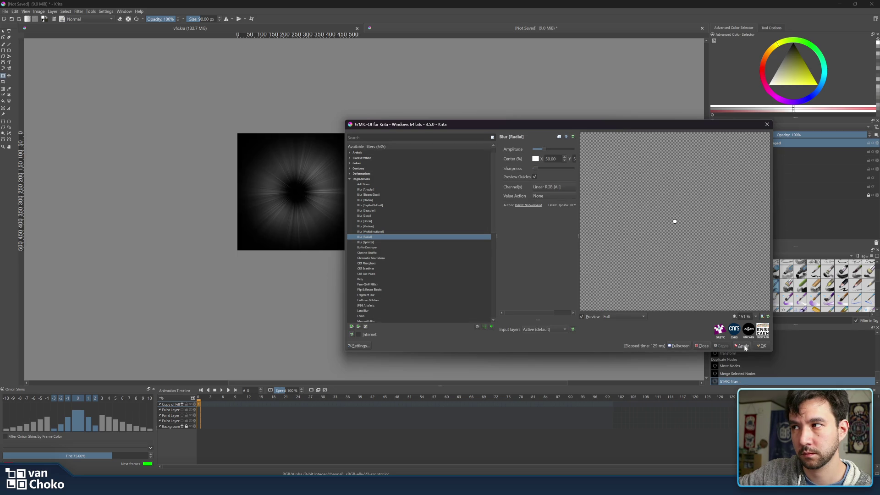
{"action": "left_click", "coordinate": [763, 346]}
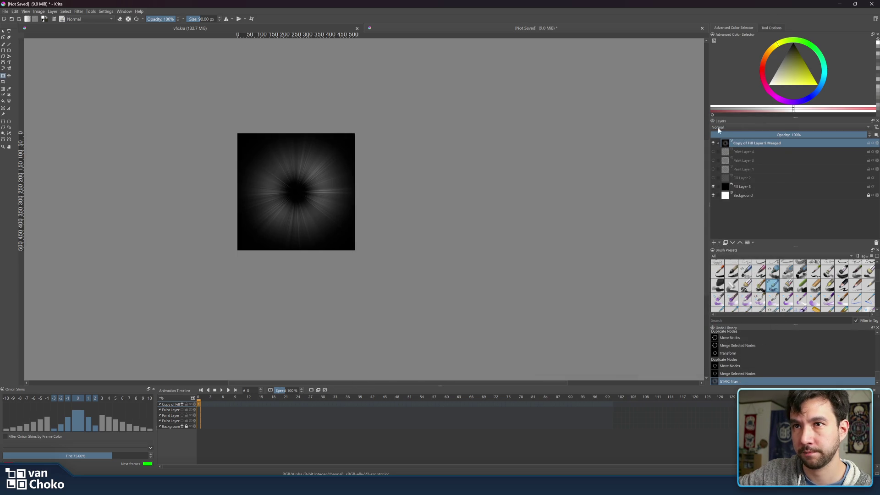
- Toggle Paint Layers 3 and 4 and the blurred layer to compare, then add a paint layer above
{"action": "left_click", "coordinate": [759, 158]}
{"action": "left_click", "coordinate": [731, 152]}
{"action": "left_click", "coordinate": [713, 152]}
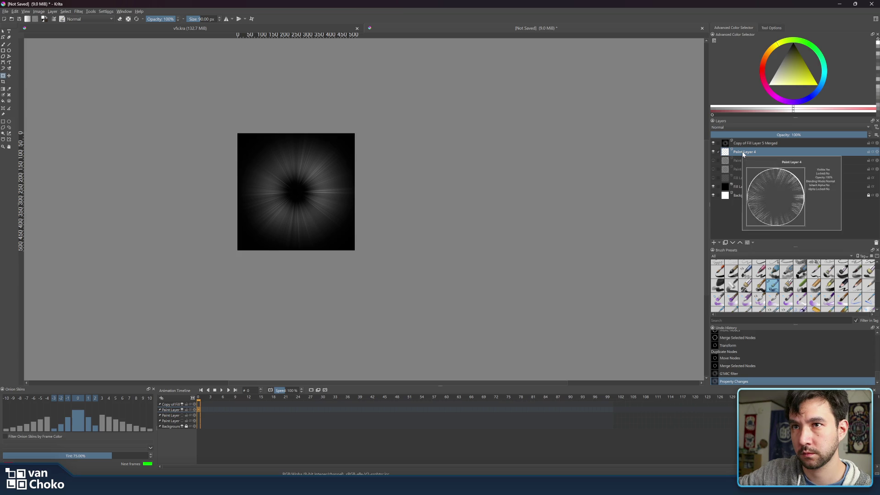
{"action": "key", "text": "ctrl+z"}
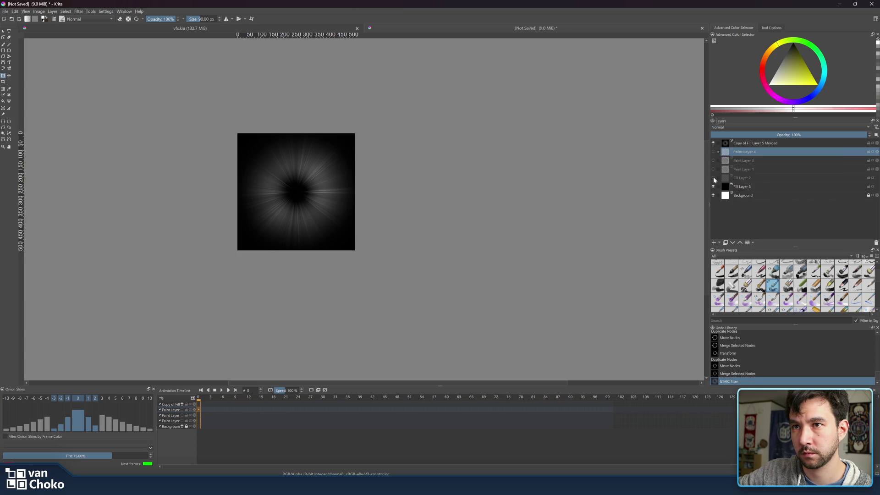
{"action": "left_click", "coordinate": [713, 161]}
{"action": "left_click", "coordinate": [713, 143]}
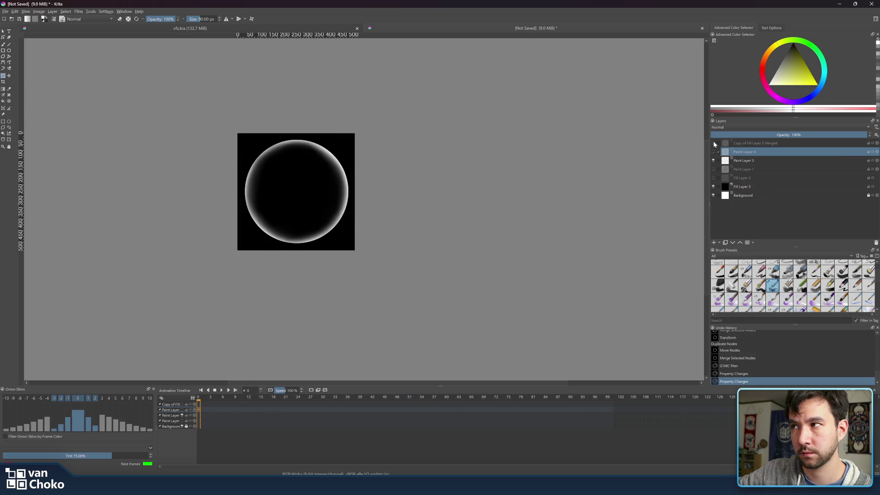
{"action": "left_click", "coordinate": [713, 151]}
{"action": "left_click", "coordinate": [713, 161]}
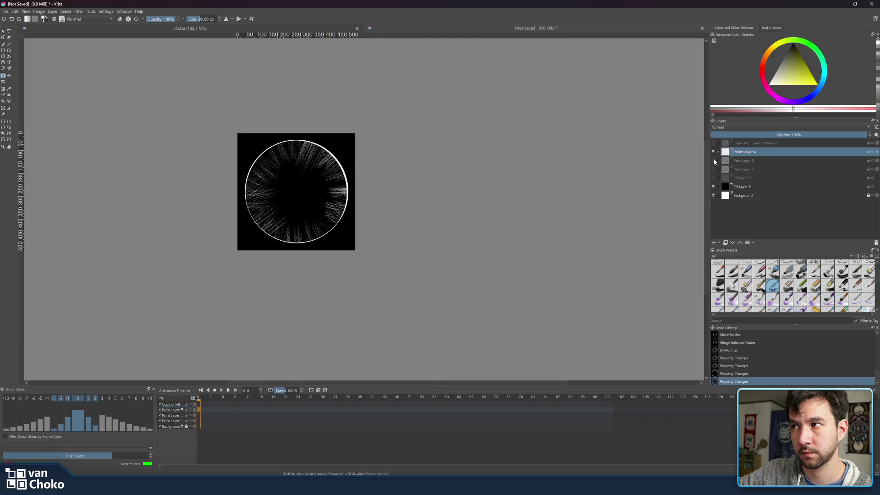
{"action": "left_click", "coordinate": [713, 151]}
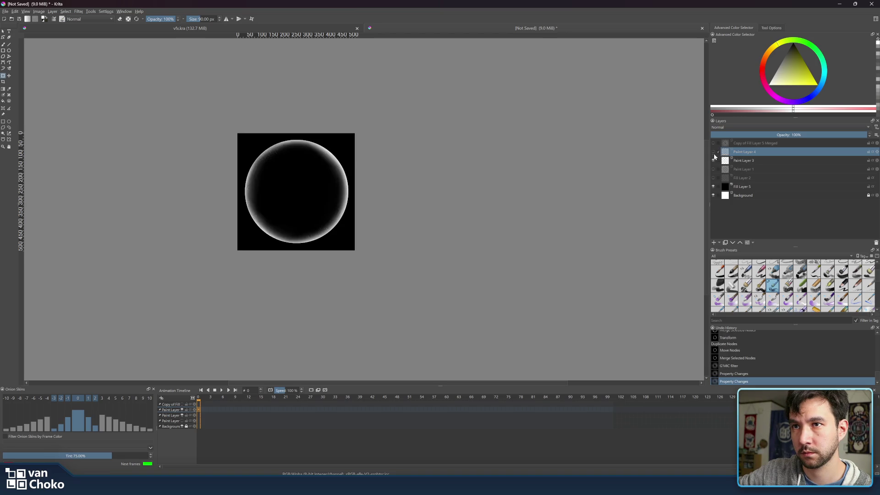
{"action": "left_click", "coordinate": [713, 143]}
{"action": "left_click", "coordinate": [761, 143]}
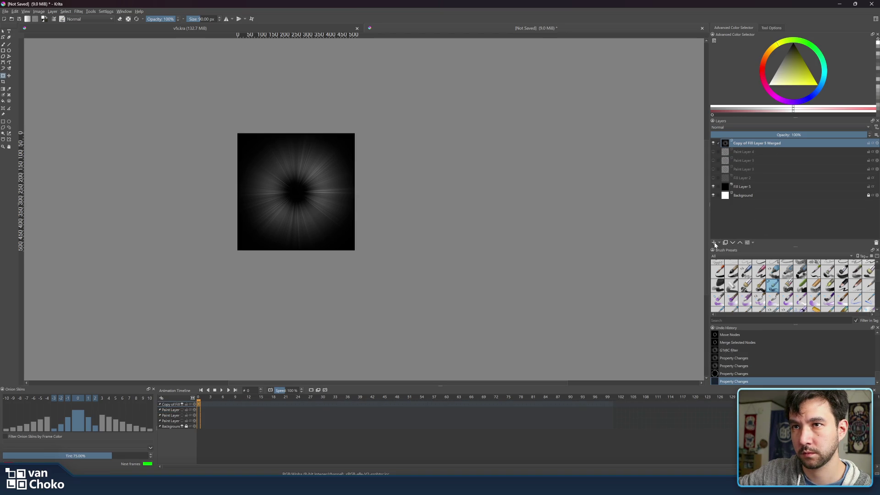
{"action": "left_click", "coordinate": [714, 243]}
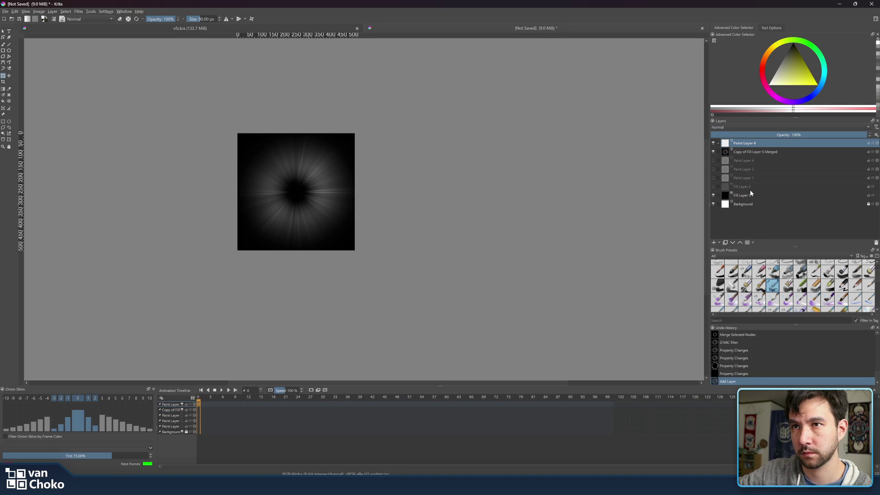
- Enlarge the brush and dab short white strokes above the burst centre on Paint Layer 6
{"action": "left_click", "coordinate": [2, 45]}
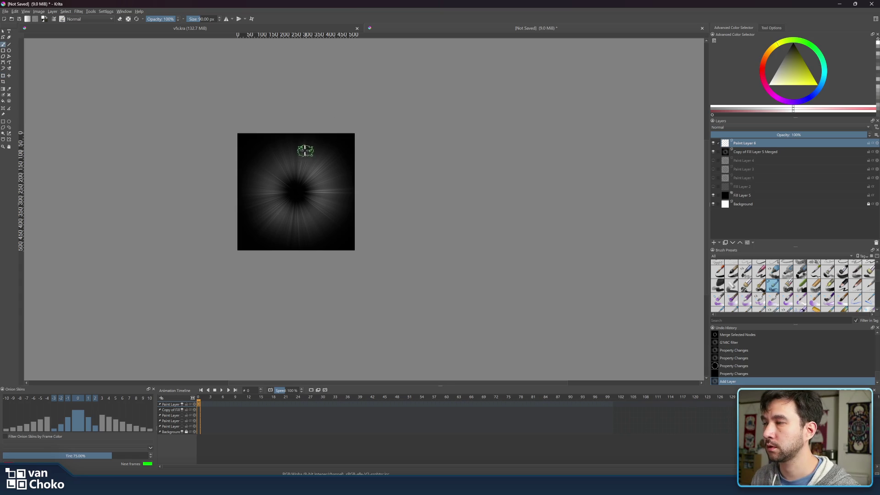
{"action": "mouse_move", "coordinate": [303, 161]}
{"action": "left_mouse_down"}
{"action": "mouse_move", "coordinate": [303, 176]}
{"action": "mouse_move", "coordinate": [303, 162]}
{"action": "left_mouse_up"}
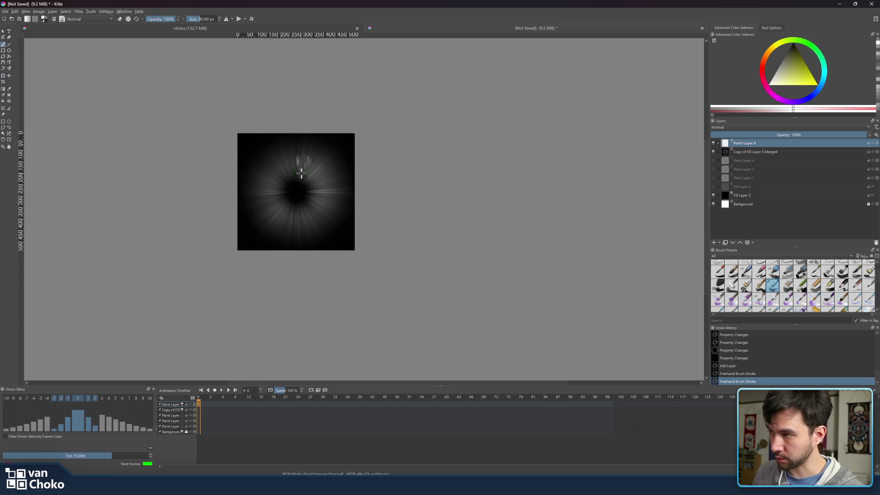
{"action": "key", "text": "ctrl+z"}
{"action": "key", "text": "ctrl+z"}
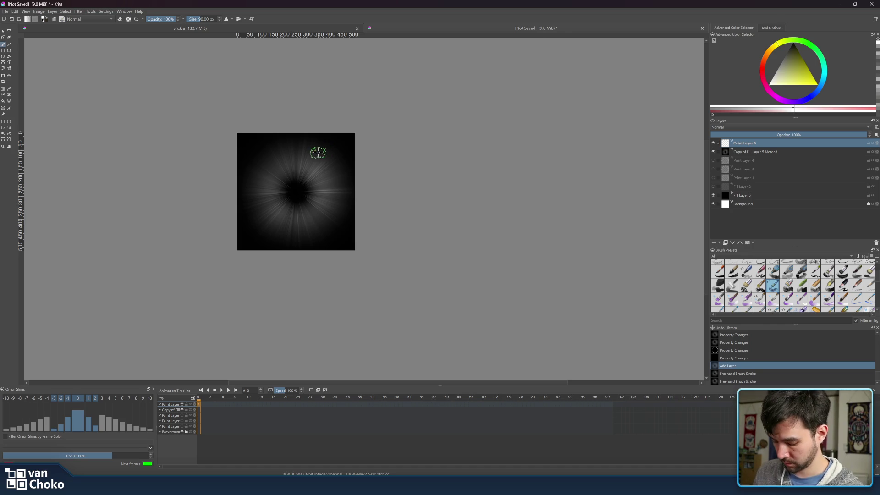
{"action": "mouse_move", "coordinate": [319, 151]}
{"action": "left_mouse_down"}
{"action": "mouse_move", "coordinate": [305, 153]}
{"action": "mouse_move", "coordinate": [301, 144]}
{"action": "mouse_move", "coordinate": [302, 157]}
{"action": "left_mouse_up"}
{"action": "left_click", "coordinate": [302, 156]}
{"action": "left_click", "coordinate": [303, 153]}
{"action": "left_click", "coordinate": [303, 161]}
{"action": "left_click", "coordinate": [300, 169]}
{"action": "left_click", "coordinate": [304, 158]}
{"action": "left_click", "coordinate": [309, 159]}
{"action": "left_click", "coordinate": [308, 160]}
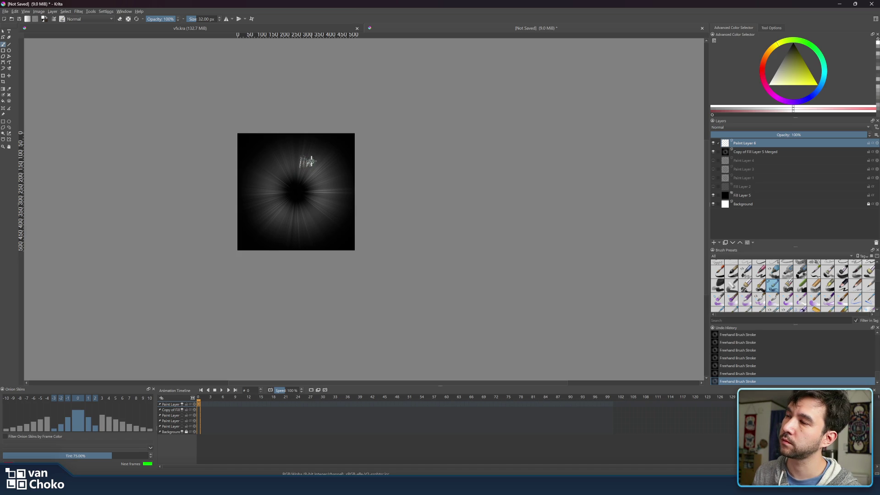
- Paint more white streaks along the ring's upper left, lower left and bottom, then select Fill Layer 5
{"action": "left_click", "coordinate": [319, 165]}
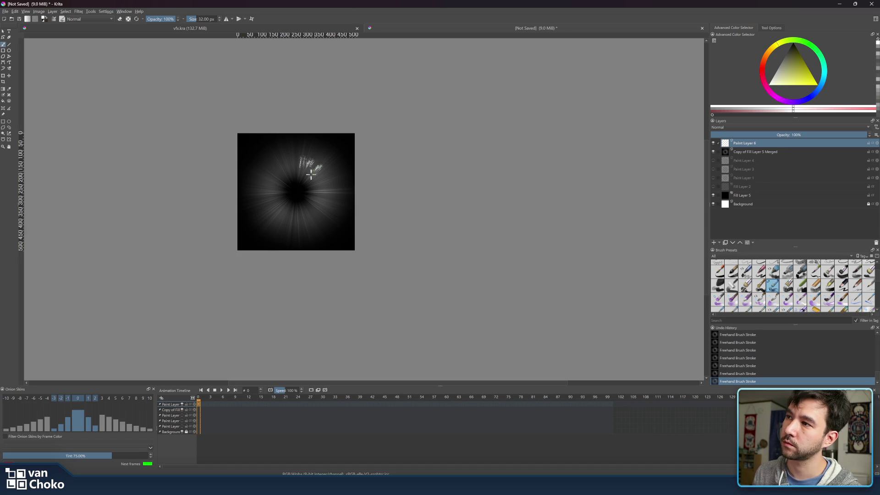
{"action": "left_click", "coordinate": [284, 168]}
{"action": "left_click", "coordinate": [277, 172]}
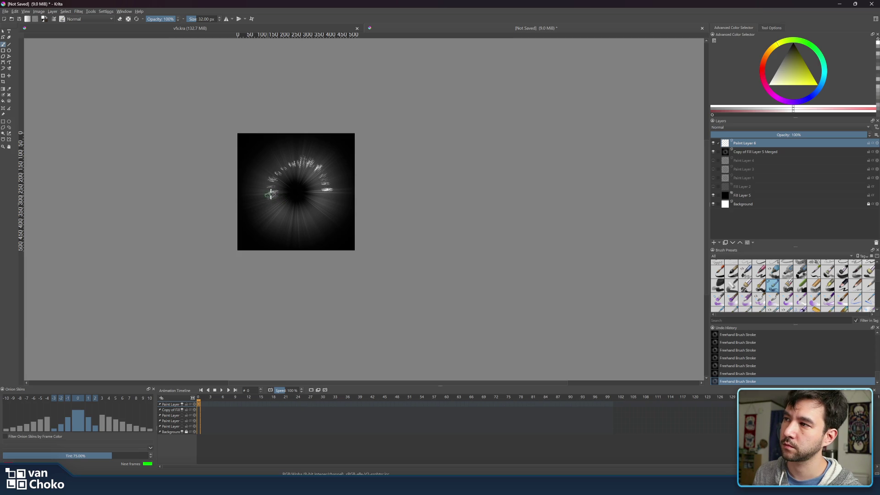
{"action": "mouse_move", "coordinate": [274, 211]}
{"action": "left_mouse_down"}
{"action": "mouse_move", "coordinate": [316, 214]}
{"action": "mouse_move", "coordinate": [327, 191]}
{"action": "left_mouse_up"}
{"action": "mouse_move", "coordinate": [312, 225]}
{"action": "left_mouse_down"}
{"action": "mouse_move", "coordinate": [308, 217]}
{"action": "mouse_move", "coordinate": [294, 226]}
{"action": "left_mouse_up"}
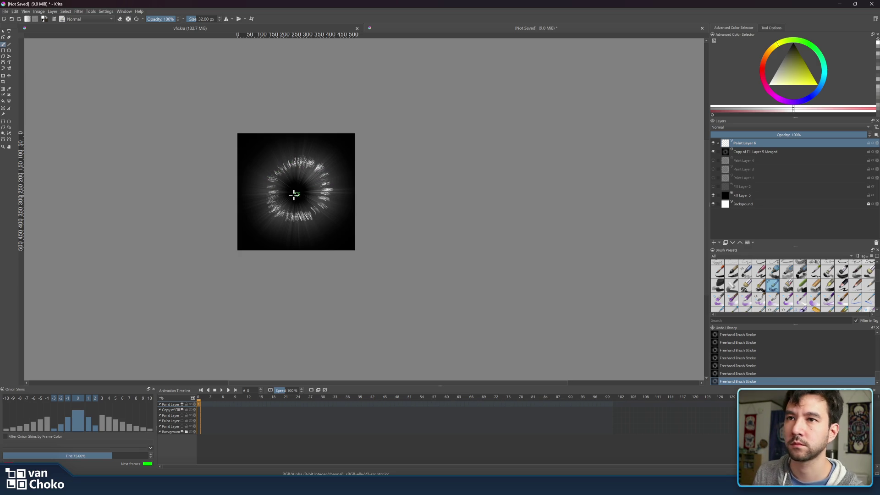
{"action": "left_click", "coordinate": [750, 196]}
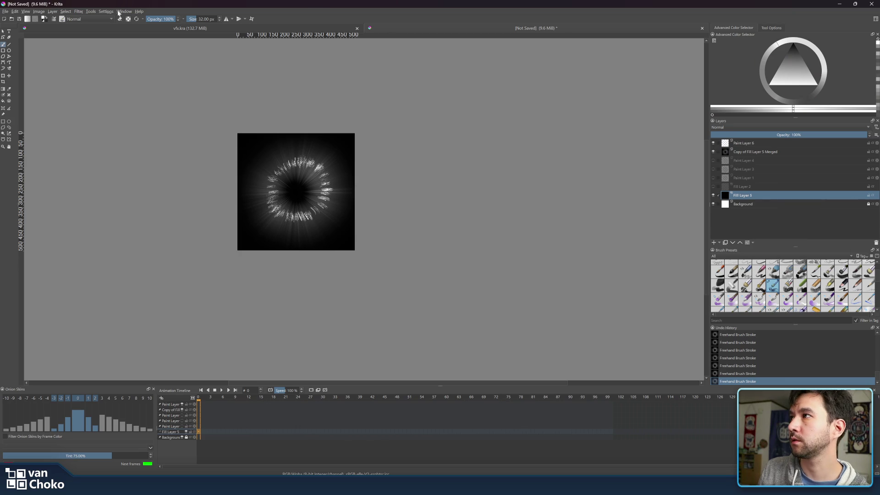
- Apply G'MIC Blur [Radial] twice to Fill Layer 5
{"action": "left_click", "coordinate": [90, 12]}
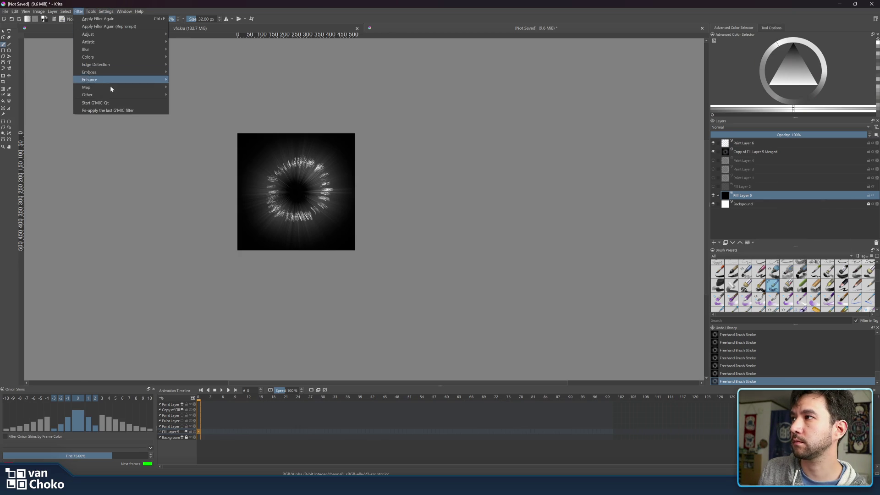
{"action": "left_click", "coordinate": [110, 103]}
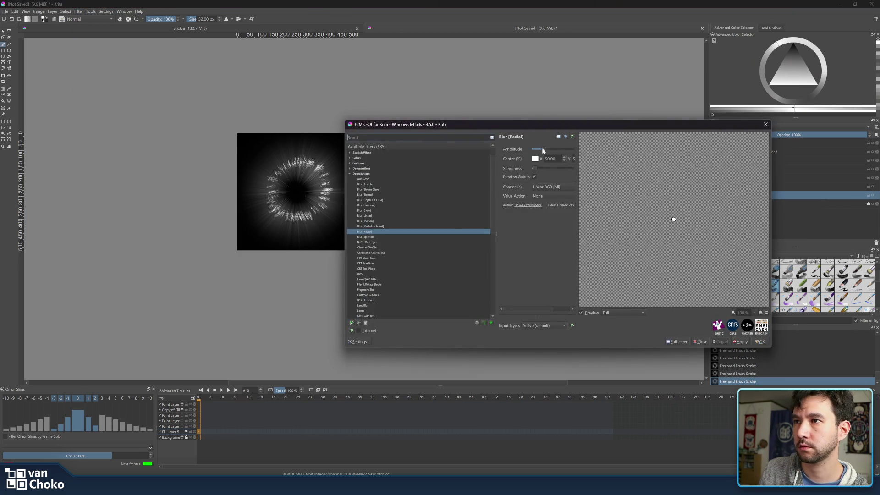
{"action": "left_click", "coordinate": [741, 343]}
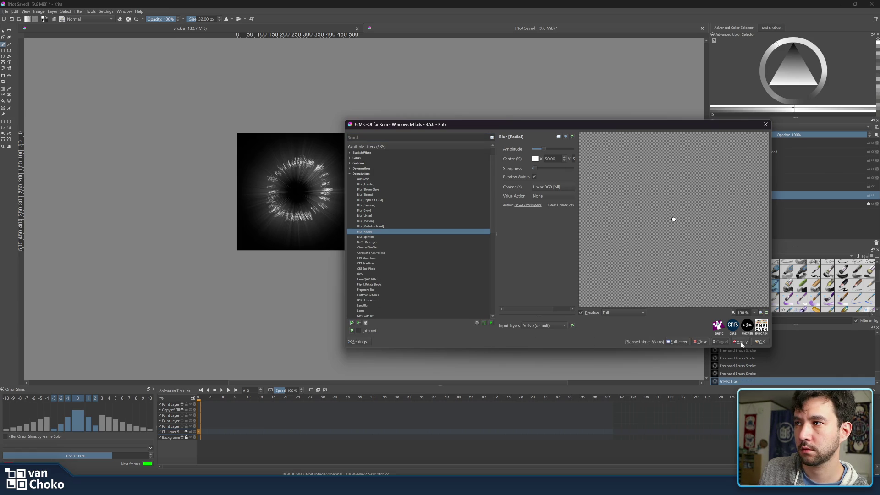
{"action": "left_click", "coordinate": [741, 343]}
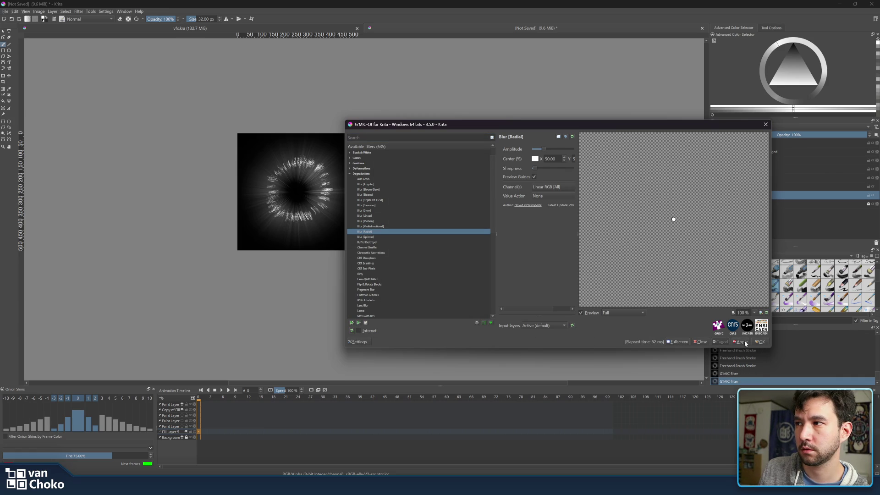
{"action": "left_click", "coordinate": [759, 342]}
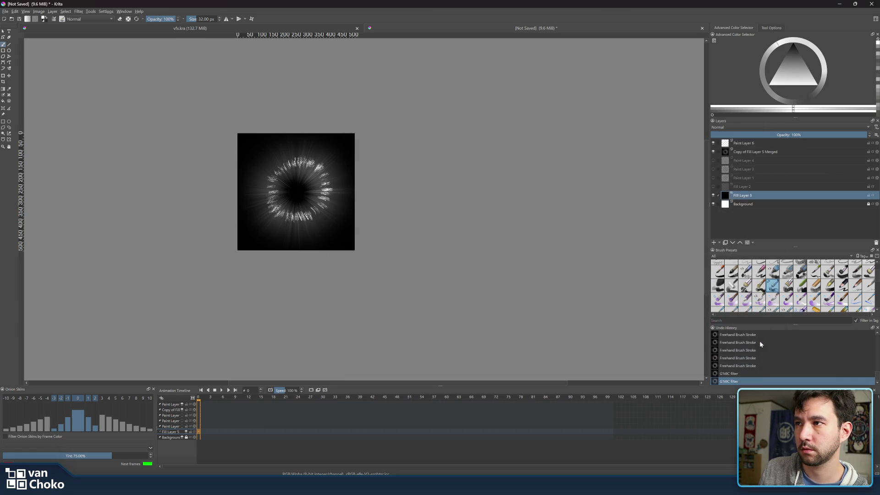
- Apply a stronger G'MIC radial blur to Paint Layer 6, then reselect Fill Layer 5
{"action": "left_click", "coordinate": [750, 143]}
{"action": "left_click", "coordinate": [106, 11]}
{"action": "left_click", "coordinate": [78, 11]}
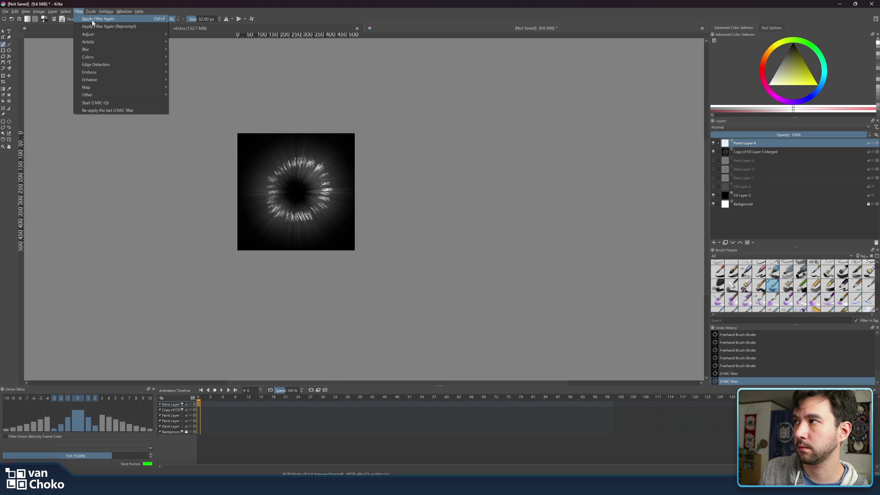
{"action": "left_click", "coordinate": [106, 102]}
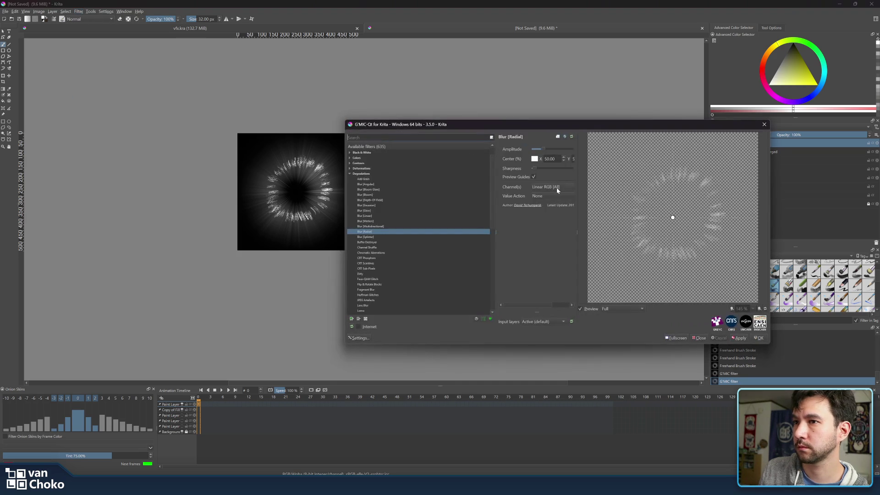
{"action": "left_click_drag", "start_coordinate": [543, 151], "coordinate": [549, 151]}
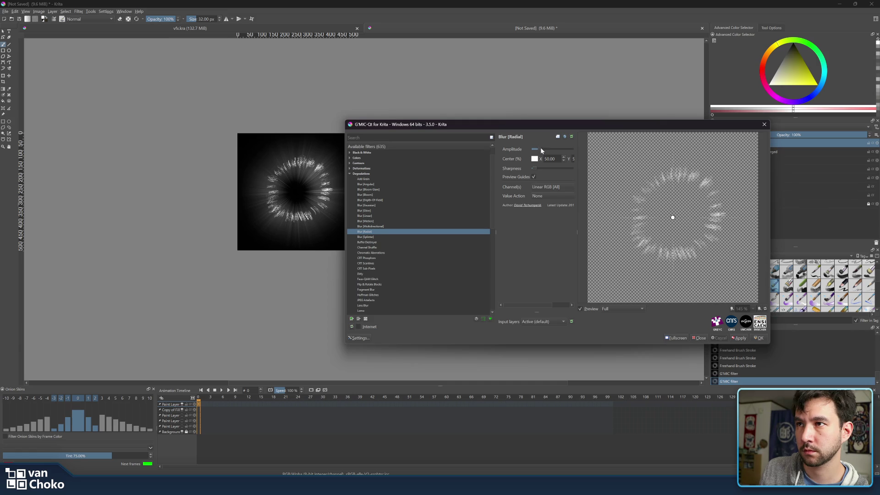
{"action": "left_click_drag", "start_coordinate": [548, 152], "coordinate": [547, 149]}
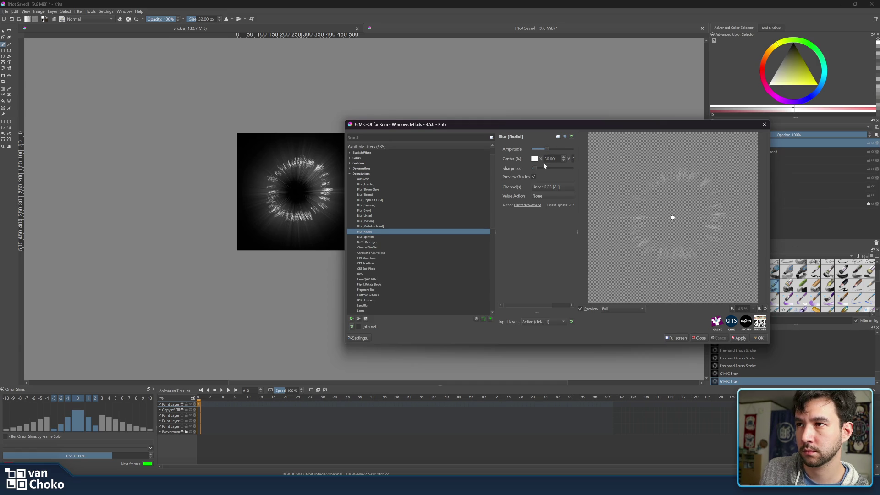
{"action": "left_click", "coordinate": [739, 337]}
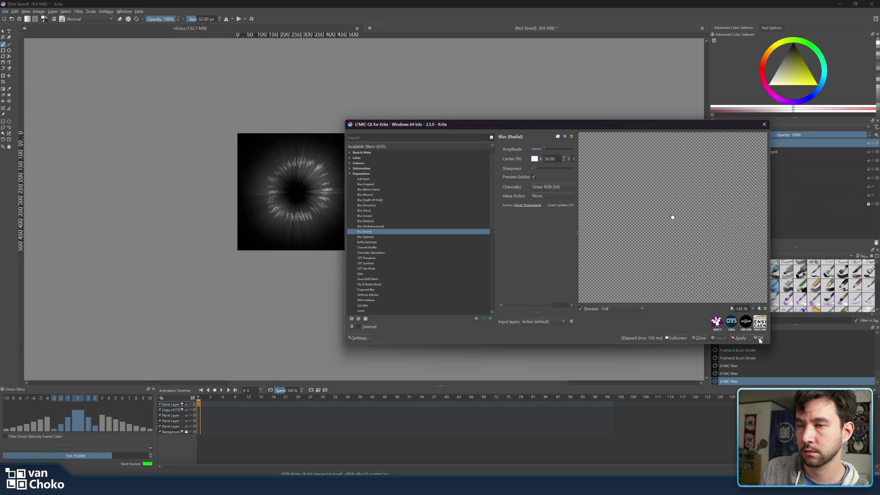
{"action": "left_click", "coordinate": [759, 338]}
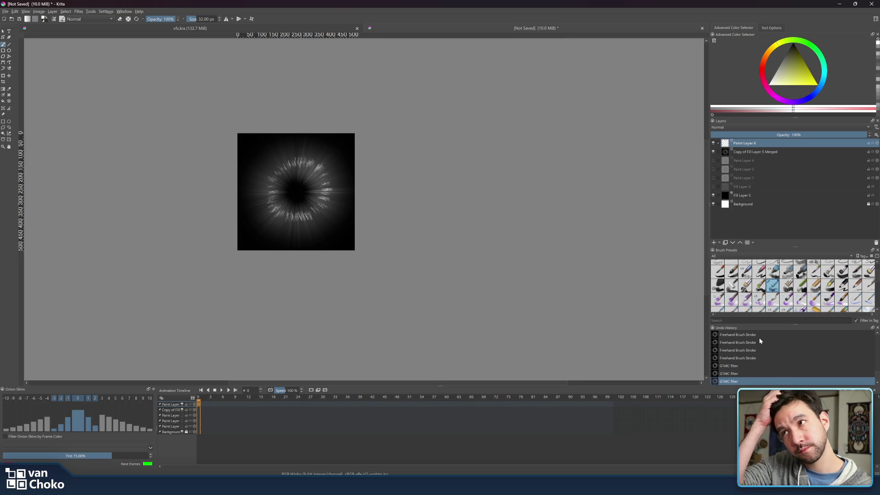
{"action": "left_click", "coordinate": [742, 196]}
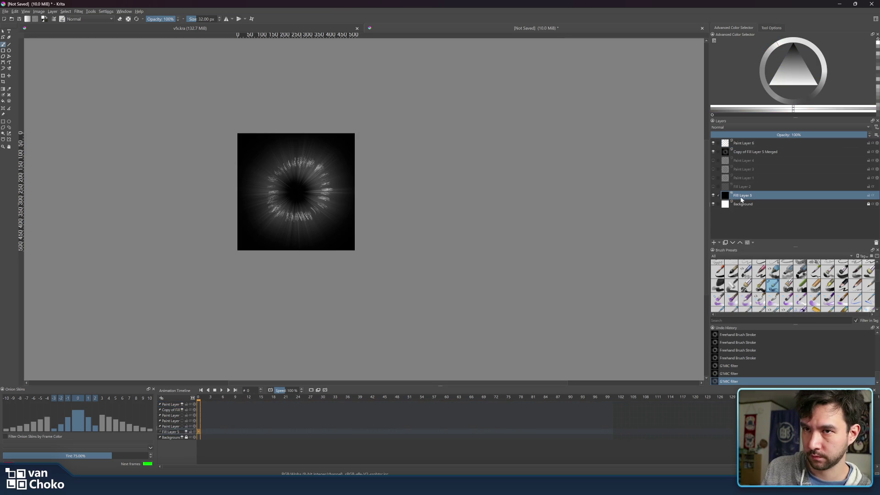
- Duplicate Fill Layer 5, place the copy below Paint Layer 6, and merge the two
{"action": "left_click", "coordinate": [725, 242]}
{"action": "left_click_drag", "start_coordinate": [743, 195], "coordinate": [748, 149]}
{"action": "left_click", "coordinate": [749, 144], "text": "ctrl"}
{"action": "key", "text": "ctrl+e"}
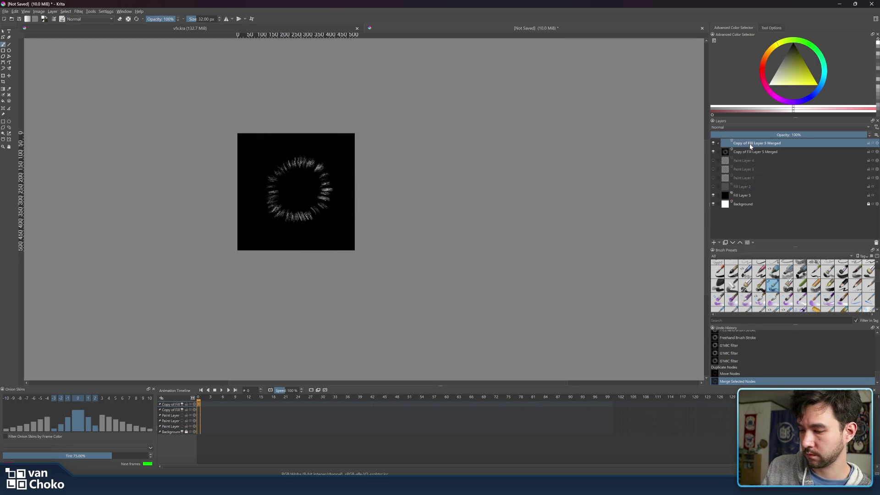
- Apply G'MIC Blur [Radial] with a slightly reduced amount to the merged layer
{"action": "left_click", "coordinate": [89, 12]}
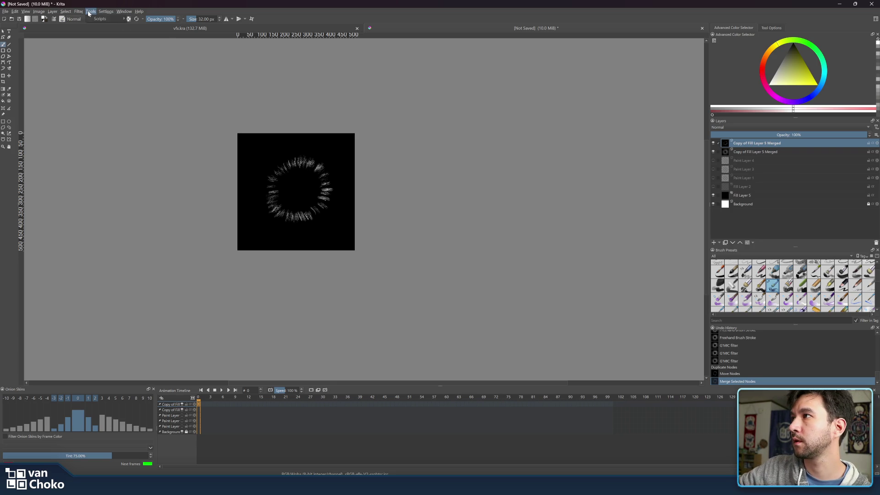
{"action": "mouse_move", "coordinate": [78, 11]}
{"action": "mouse_move", "coordinate": [138, 102]}
{"action": "left_click", "coordinate": [192, 97]}
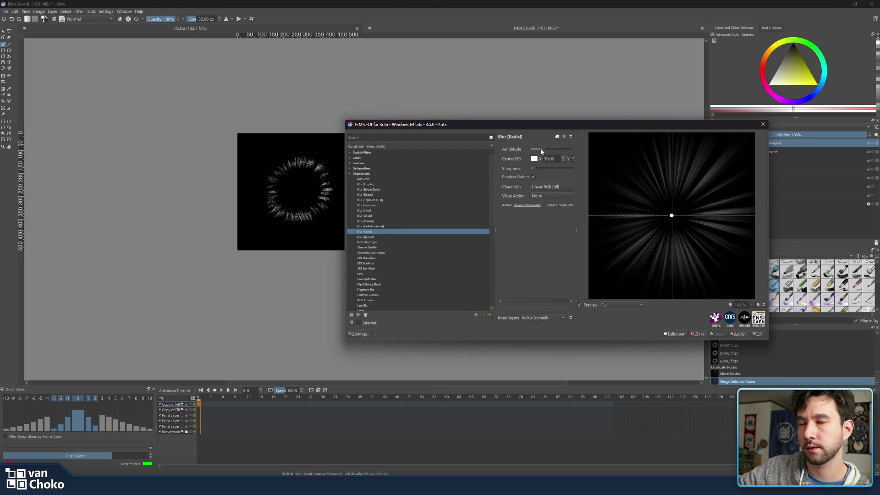
{"action": "left_click_drag", "start_coordinate": [543, 151], "coordinate": [540, 152]}
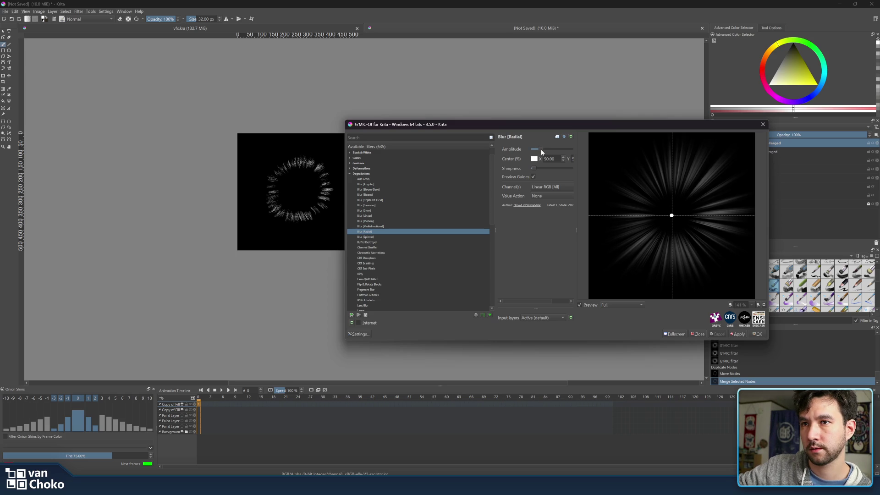
{"action": "left_click_drag", "start_coordinate": [537, 147], "coordinate": [538, 149]}
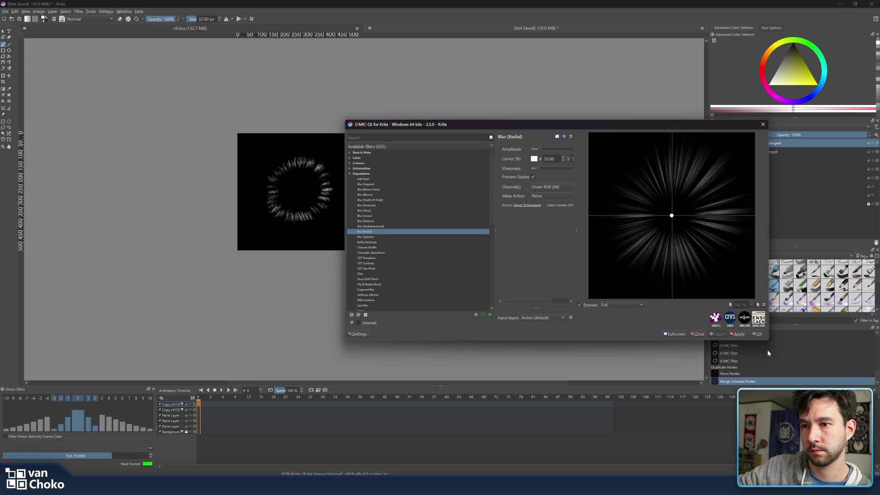
{"action": "left_click", "coordinate": [758, 334]}
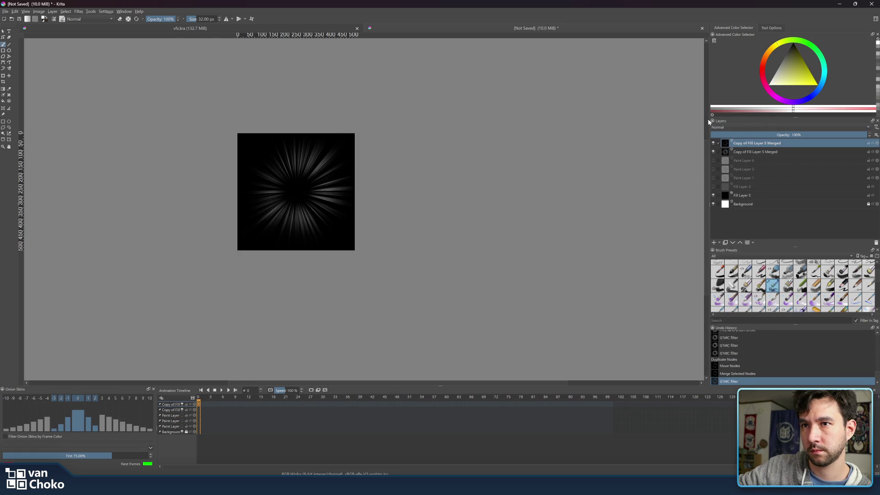
- Set the merged ray layer's blending mode to Screen after trying Multiply
{"action": "left_click", "coordinate": [742, 126]}
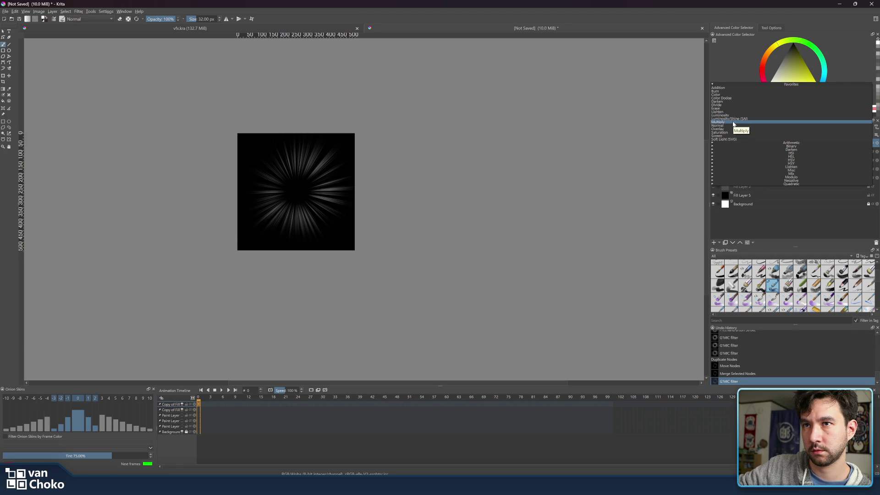
{"action": "left_click", "coordinate": [733, 123]}
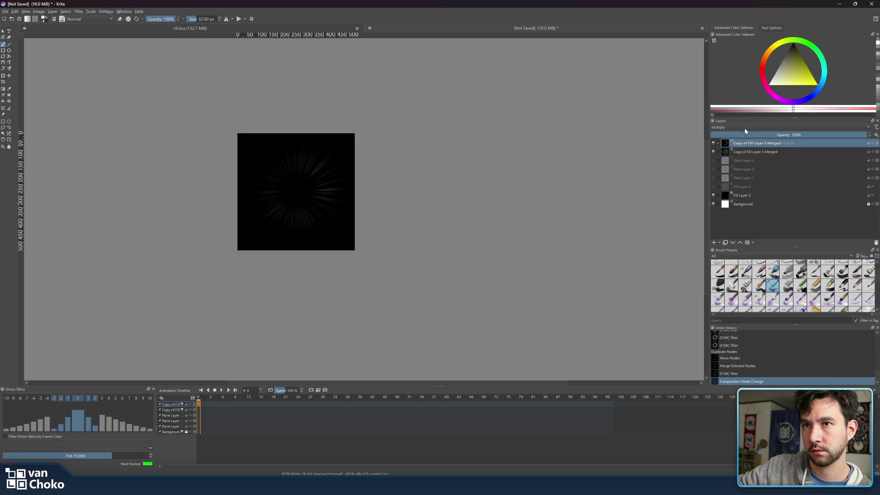
{"action": "left_click", "coordinate": [745, 130]}
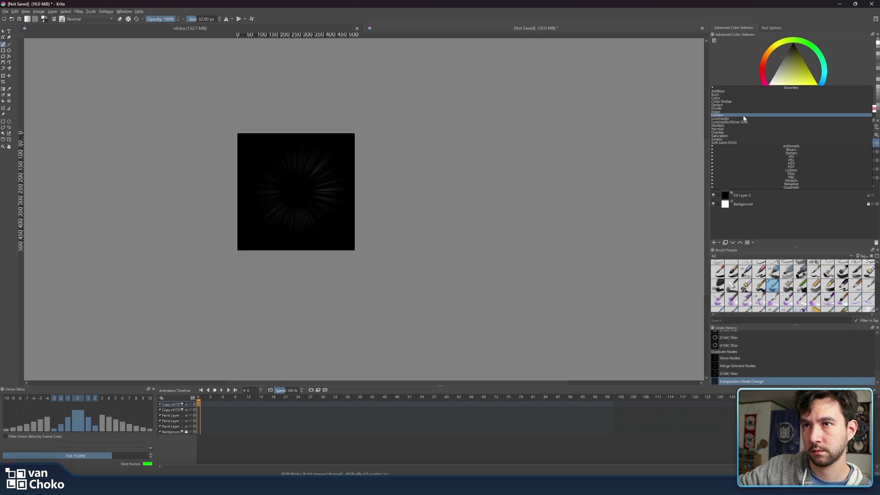
{"action": "left_click", "coordinate": [742, 139]}
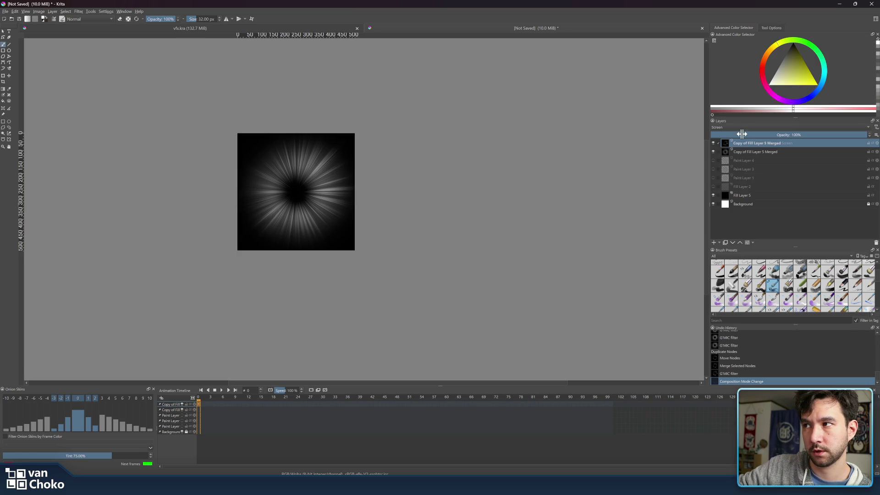
- Lower the ray layer's opacity to 52% and start scaling it toward the centre
{"action": "left_click", "coordinate": [714, 144]}
{"action": "left_click", "coordinate": [713, 143]}
{"action": "left_click", "coordinate": [713, 143]}
{"action": "left_click", "coordinate": [713, 144]}
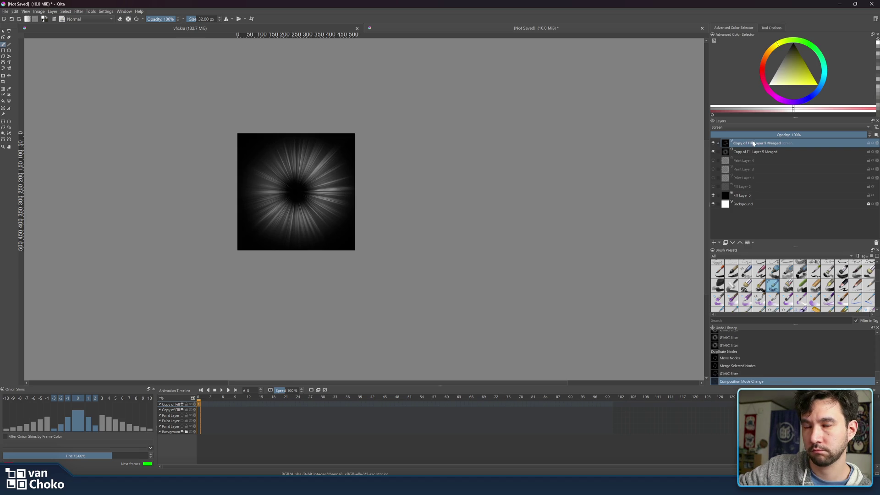
{"action": "left_click", "coordinate": [810, 135]}
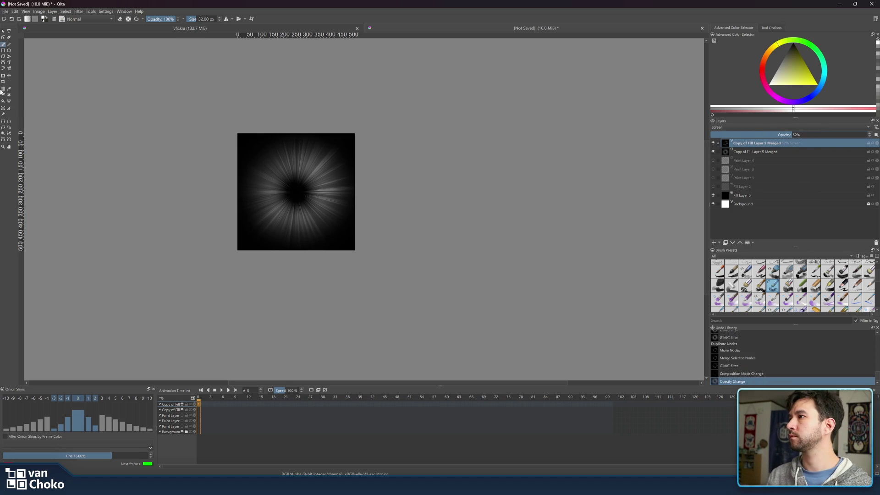
{"action": "left_click", "coordinate": [3, 76]}
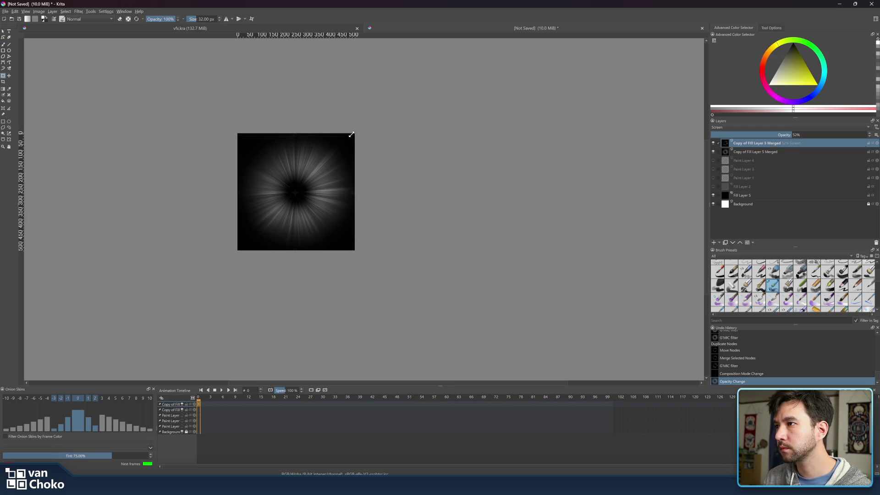
{"action": "mouse_move", "coordinate": [349, 138]}
{"action": "left_mouse_down"}
{"action": "mouse_move", "coordinate": [338, 161]}
{"action": "mouse_move", "coordinate": [364, 163]}
{"action": "mouse_move", "coordinate": [336, 170]}
{"action": "mouse_move", "coordinate": [383, 163]}
{"action": "mouse_move", "coordinate": [357, 176]}
{"action": "left_mouse_up"}
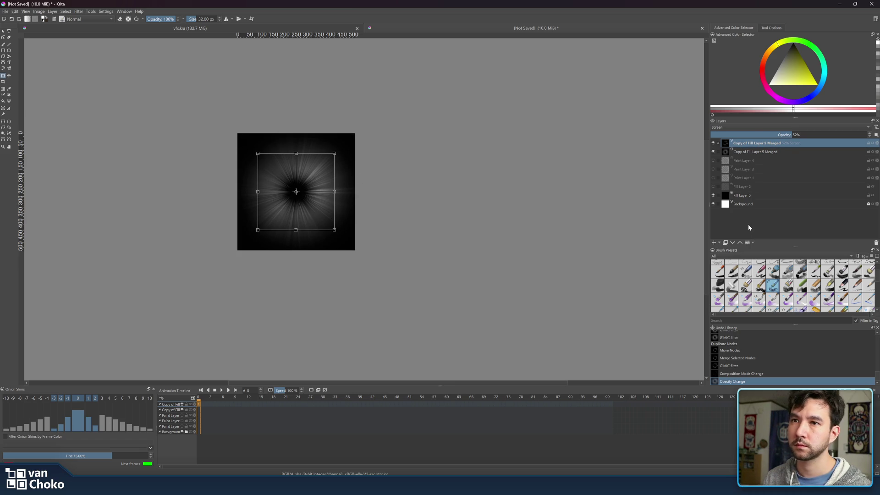
- Commit the scale and raise the top ray layer's opacity to 100%
{"action": "left_click", "coordinate": [755, 153]}
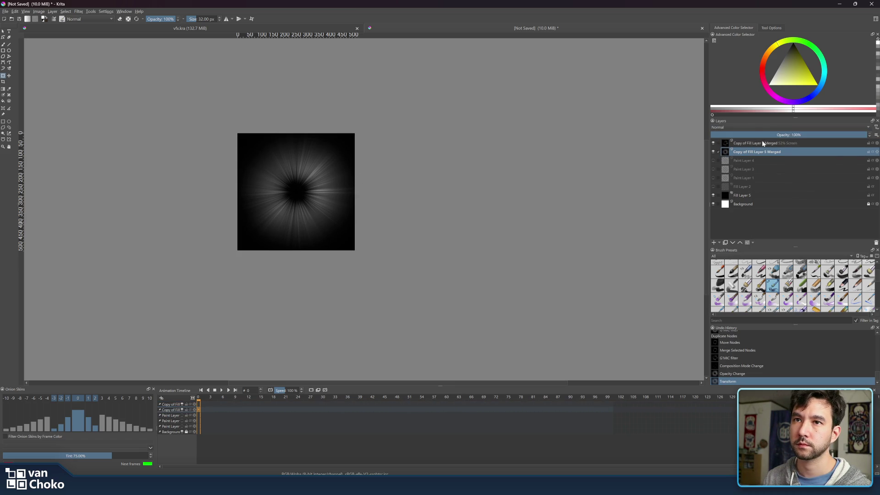
{"action": "left_click", "coordinate": [763, 144]}
{"action": "left_click_drag", "start_coordinate": [799, 135], "coordinate": [876, 135]}
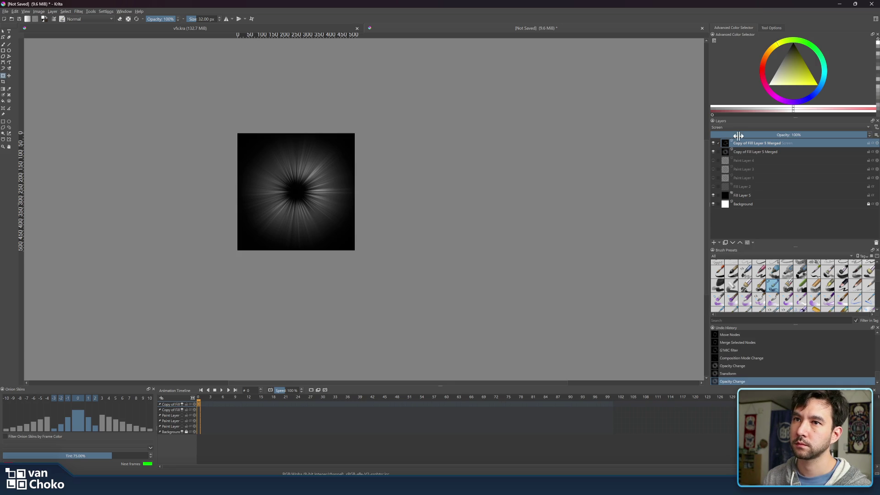
- Duplicate the top ray layer, rotate it counter-clockwise and stretch it upward
{"action": "left_click", "coordinate": [725, 244]}
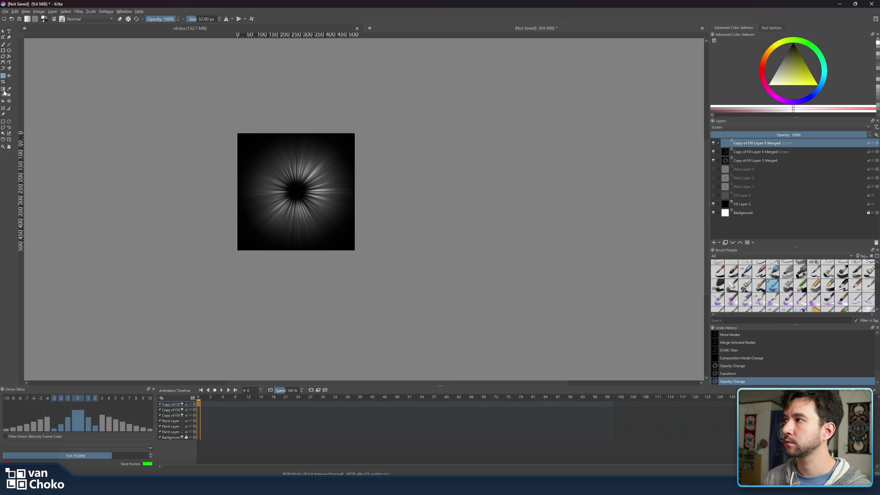
{"action": "left_click", "coordinate": [4, 76]}
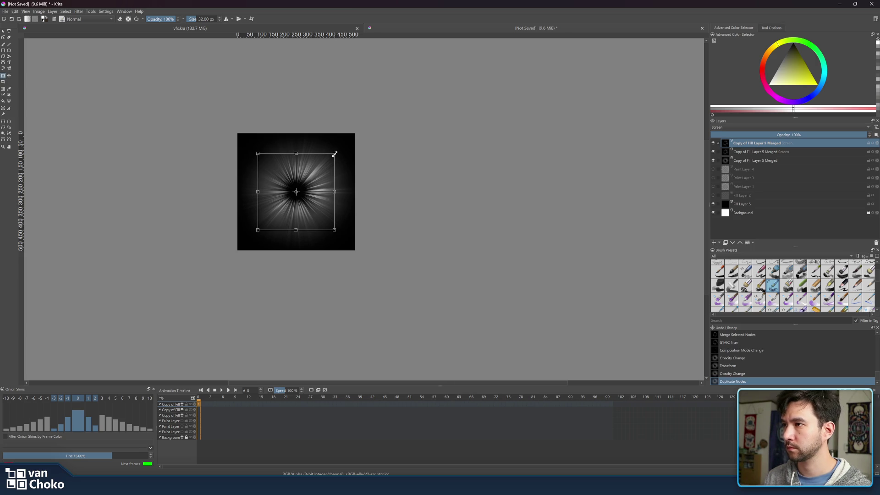
{"action": "mouse_move", "coordinate": [344, 150]}
{"action": "left_mouse_down"}
{"action": "mouse_move", "coordinate": [274, 138]}
{"action": "mouse_move", "coordinate": [257, 145]}
{"action": "mouse_move", "coordinate": [248, 193]}
{"action": "mouse_move", "coordinate": [250, 174]}
{"action": "mouse_move", "coordinate": [247, 183]}
{"action": "left_mouse_up"}
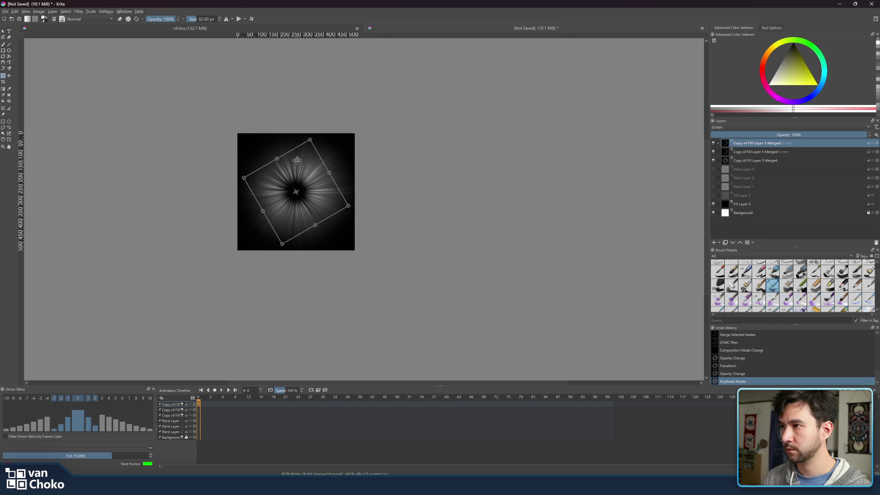
{"action": "left_click_drag", "start_coordinate": [311, 139], "coordinate": [318, 133]}
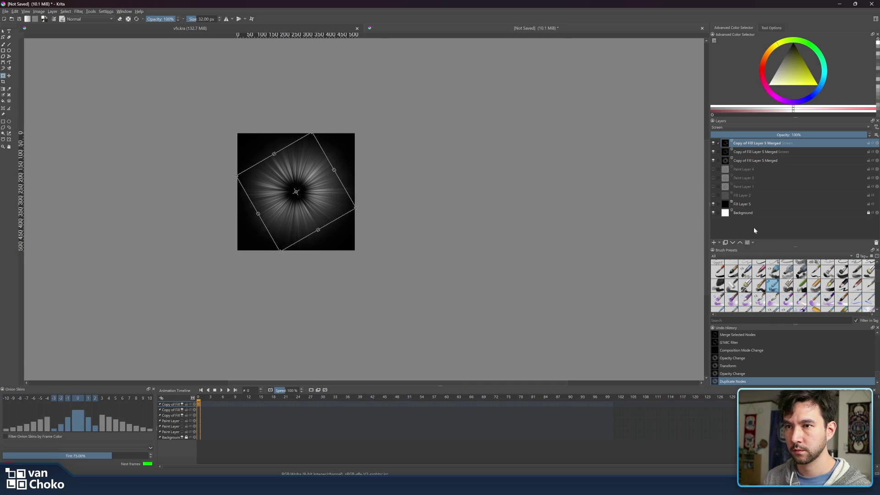
{"action": "left_click", "coordinate": [3, 31]}
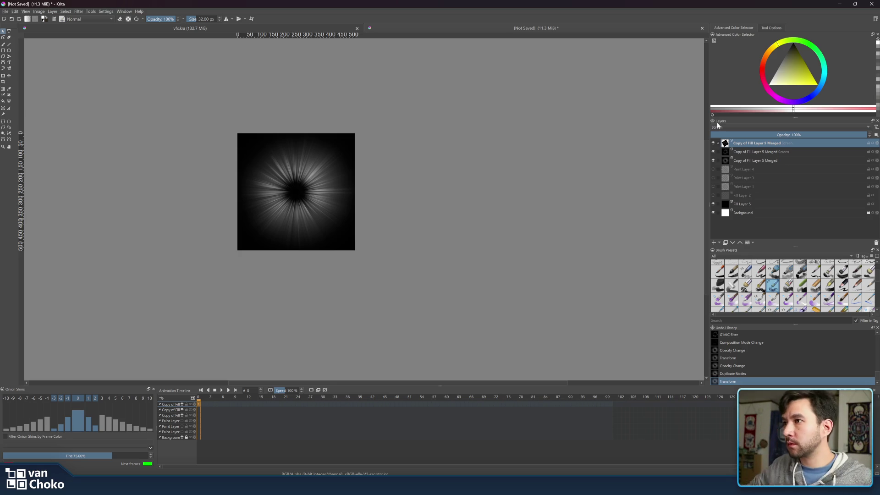
- Open the Filter > Adjust submenu for the top ray layer, with Levels ready to choose
{"action": "left_click", "coordinate": [78, 11]}
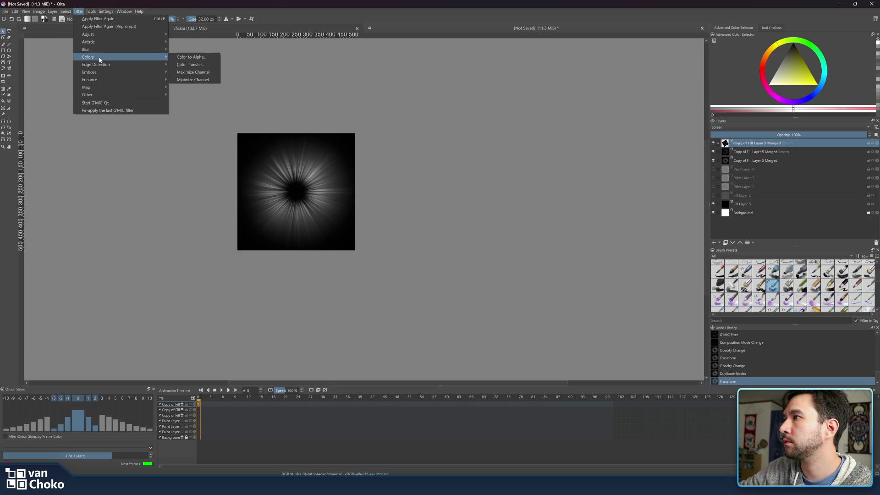
{"action": "mouse_move", "coordinate": [115, 43]}
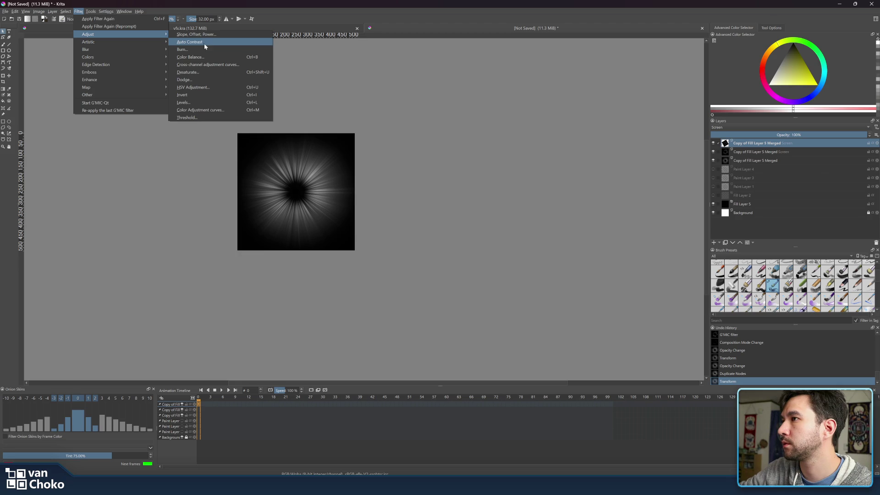
- Apply Levels to the top ray layer with the white input point lowered to 131
{"action": "left_click", "coordinate": [203, 104]}
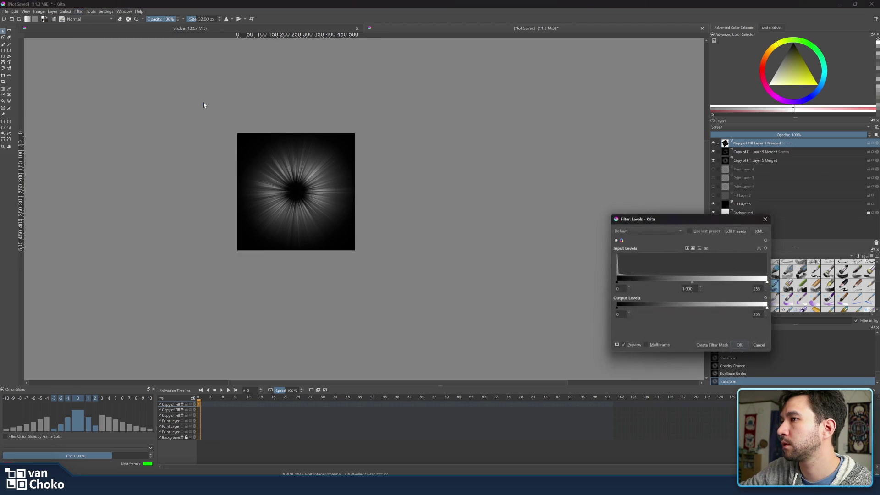
{"action": "left_click_drag", "start_coordinate": [676, 222], "coordinate": [614, 202]}
{"action": "mouse_move", "coordinate": [706, 262]}
{"action": "left_mouse_down"}
{"action": "mouse_move", "coordinate": [579, 263]}
{"action": "mouse_move", "coordinate": [598, 262]}
{"action": "left_mouse_up"}
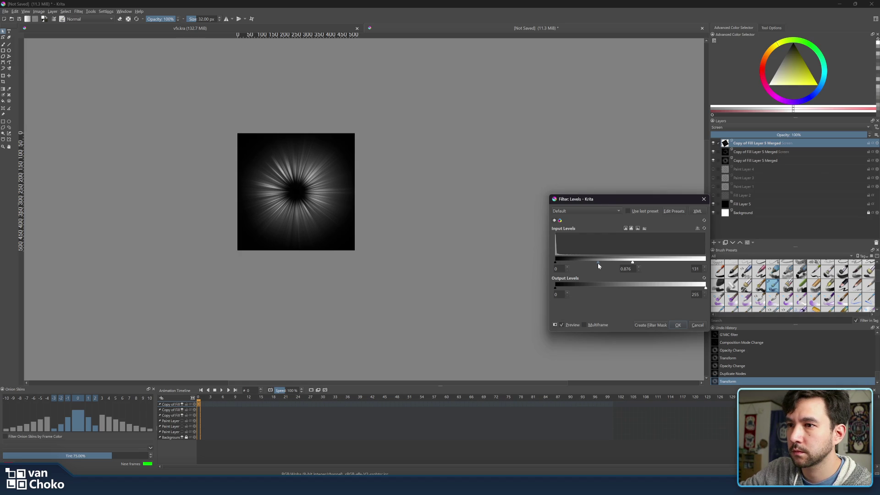
{"action": "mouse_move", "coordinate": [706, 290]}
{"action": "left_mouse_down"}
{"action": "mouse_move", "coordinate": [626, 288]}
{"action": "mouse_move", "coordinate": [726, 291]}
{"action": "left_mouse_up"}
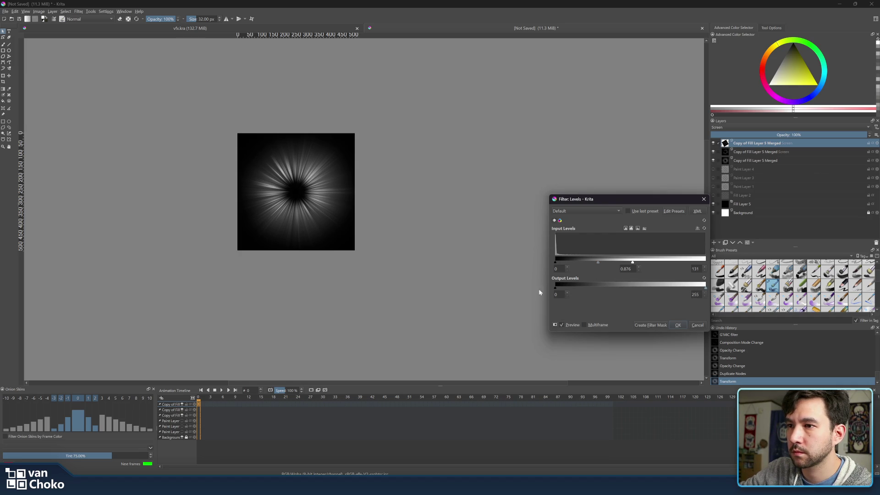
{"action": "mouse_move", "coordinate": [554, 289]}
{"action": "left_mouse_down"}
{"action": "mouse_move", "coordinate": [601, 290]}
{"action": "mouse_move", "coordinate": [514, 293]}
{"action": "left_mouse_up"}
{"action": "left_click", "coordinate": [678, 325]}
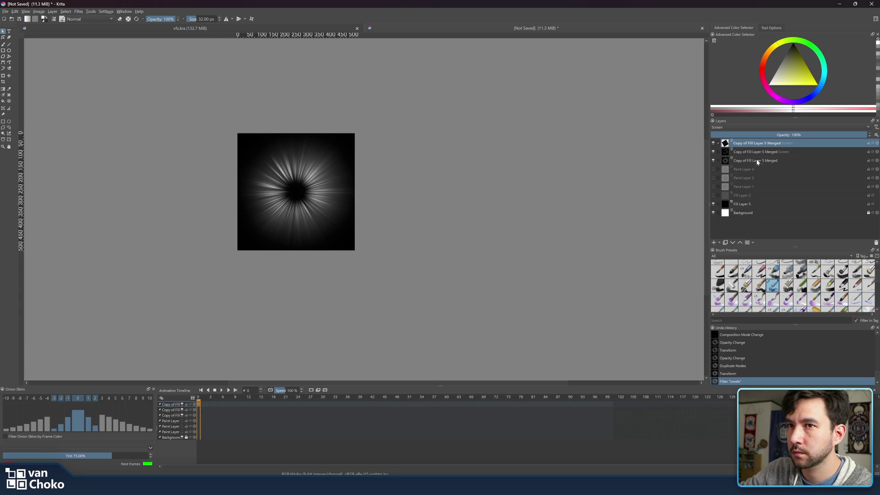
- Reapply the last Levels filter to the second ray layer
{"action": "left_click", "coordinate": [754, 153]}
{"action": "left_click", "coordinate": [756, 161]}
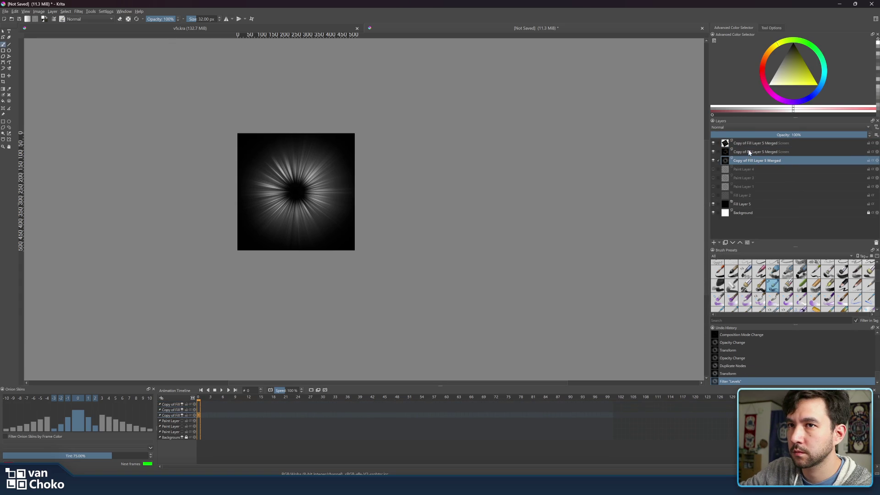
{"action": "left_click", "coordinate": [749, 151]}
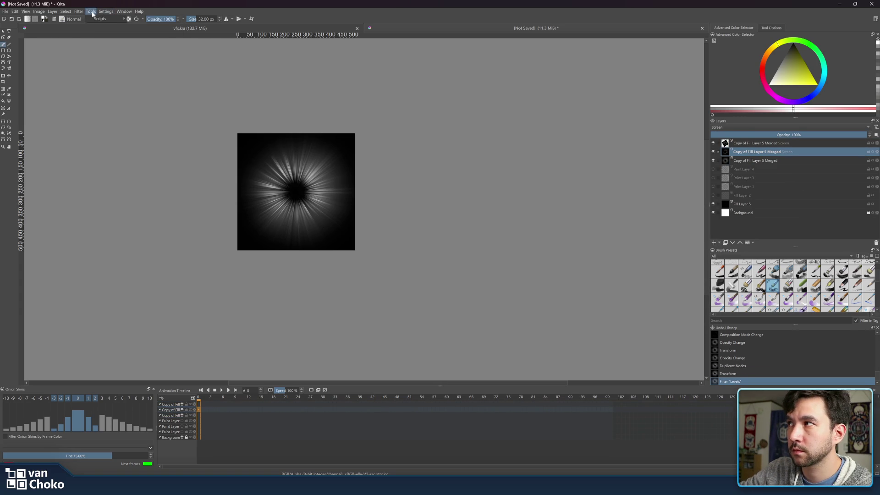
{"action": "left_click", "coordinate": [78, 11]}
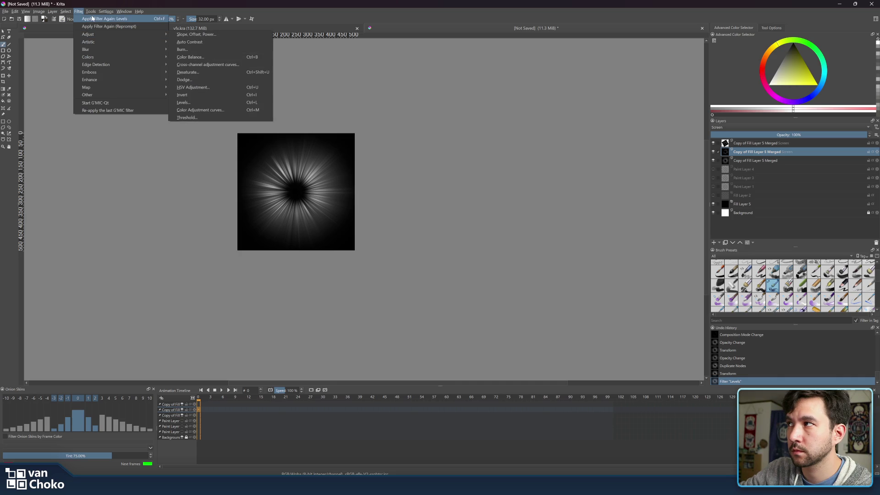
{"action": "left_click", "coordinate": [92, 20]}
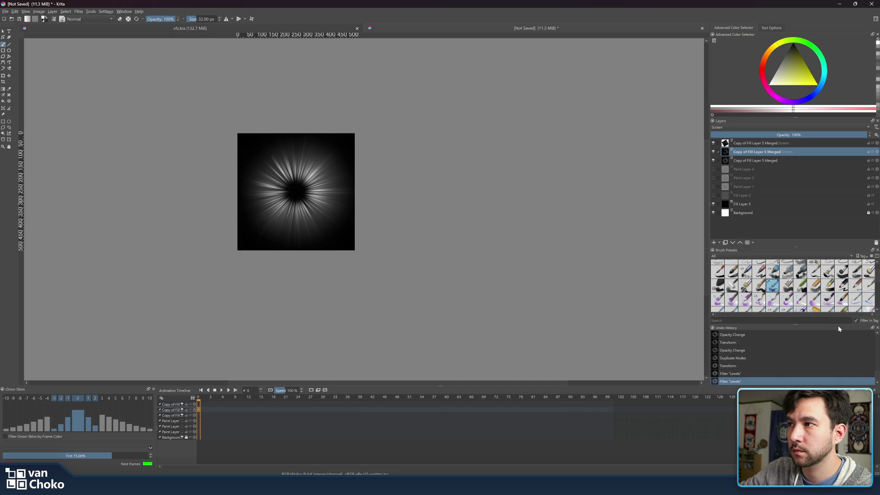
- Select the third ray layer and zoom the canvas
{"action": "left_click", "coordinate": [755, 161]}
{"action": "scroll", "coordinate": [368, 151], "scroll_direction": "down", "scroll_amount": 5}
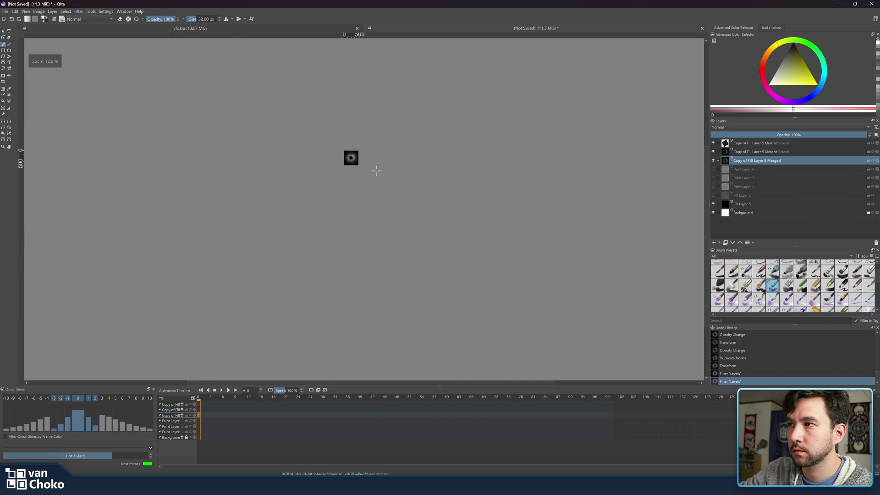
{"action": "scroll", "coordinate": [444, 240], "scroll_direction": "up", "scroll_amount": 4}
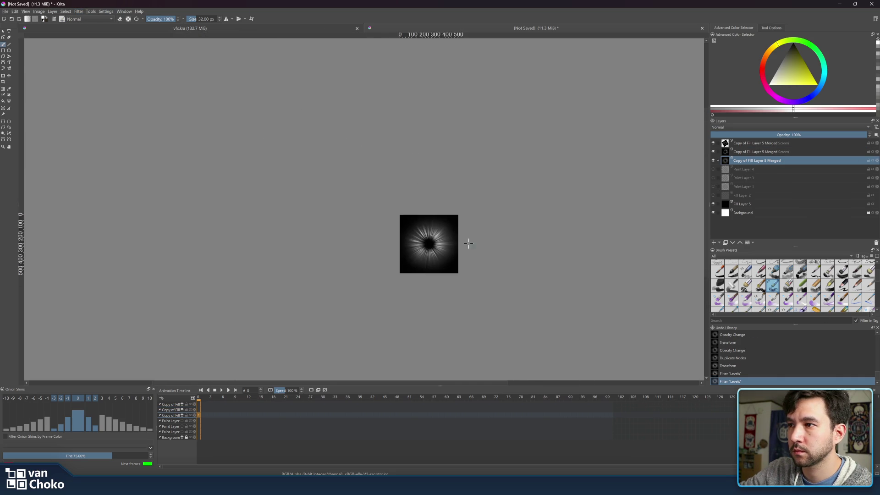
{"action": "scroll", "coordinate": [474, 246], "scroll_direction": "up", "scroll_amount": 3}
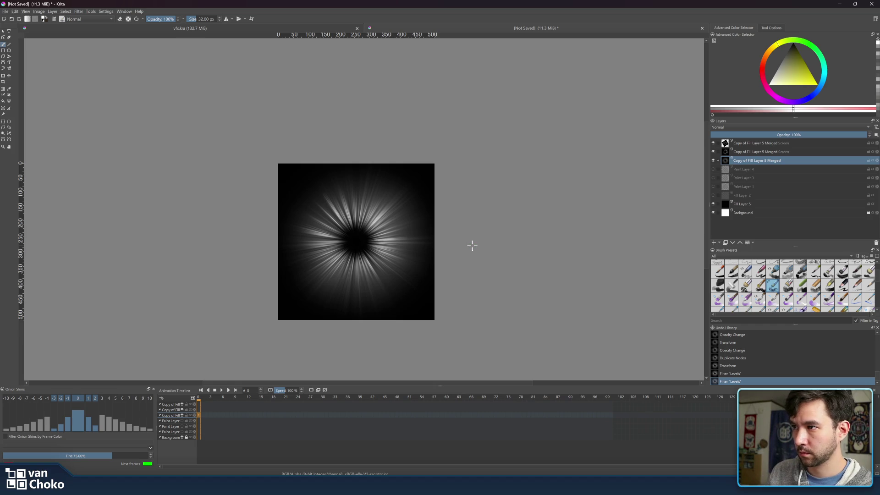
- Save the burst document under the new name zoom.kra
{"action": "key", "text": "ctrl+s"}
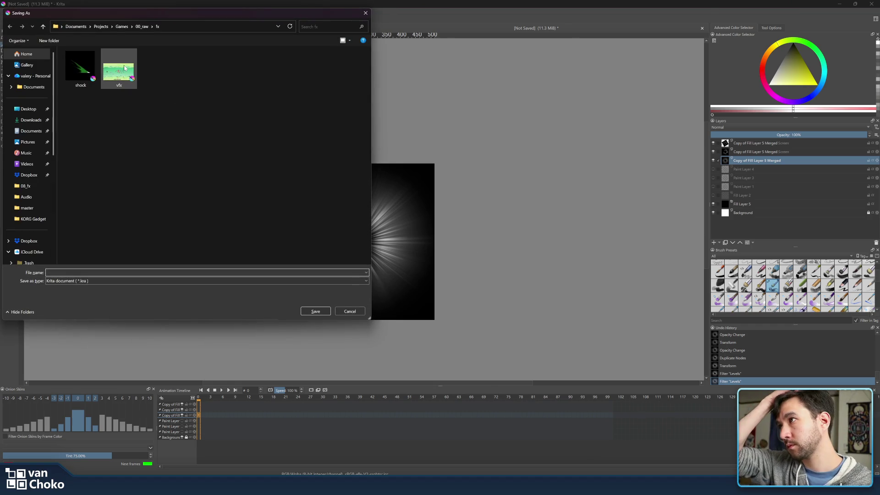
{"action": "left_click_drag", "start_coordinate": [185, 12], "coordinate": [288, 48]}
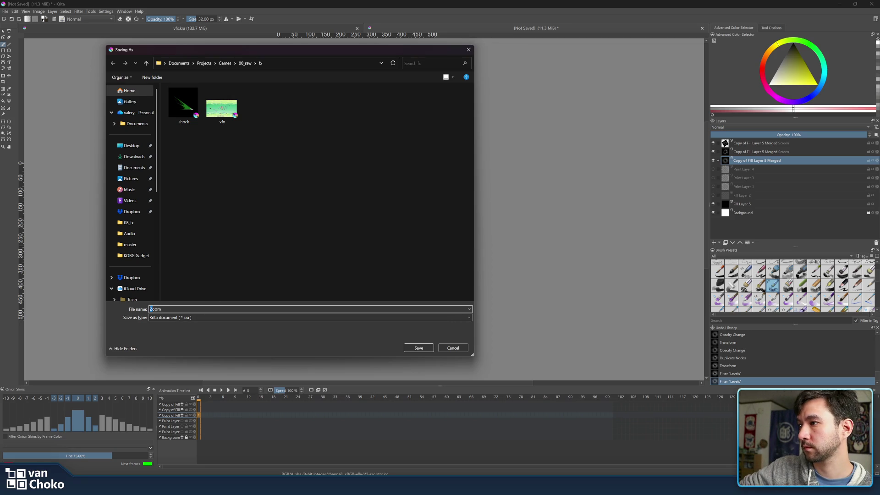
{"action": "left_click", "coordinate": [419, 349]}
- Select all three ray layers and merge them into one layer
{"action": "left_click", "coordinate": [3, 31]}
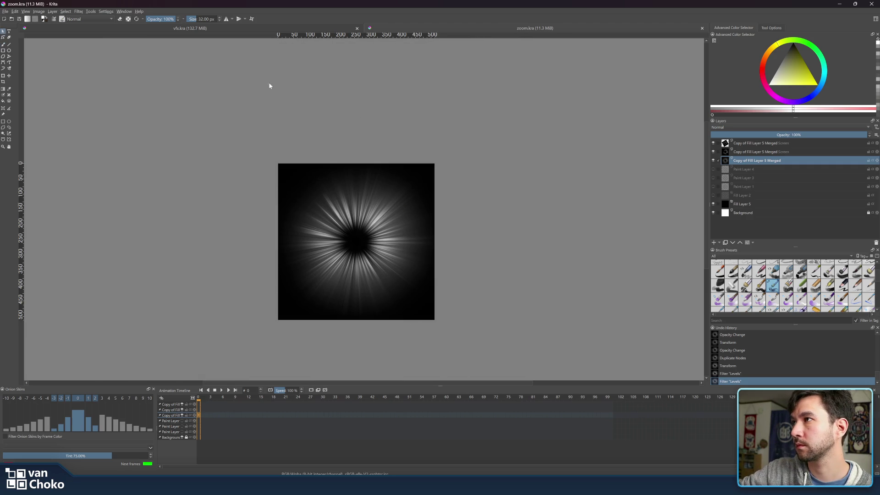
{"action": "left_click", "coordinate": [748, 145], "text": "shift"}
{"action": "key", "text": "ctrl+e"}
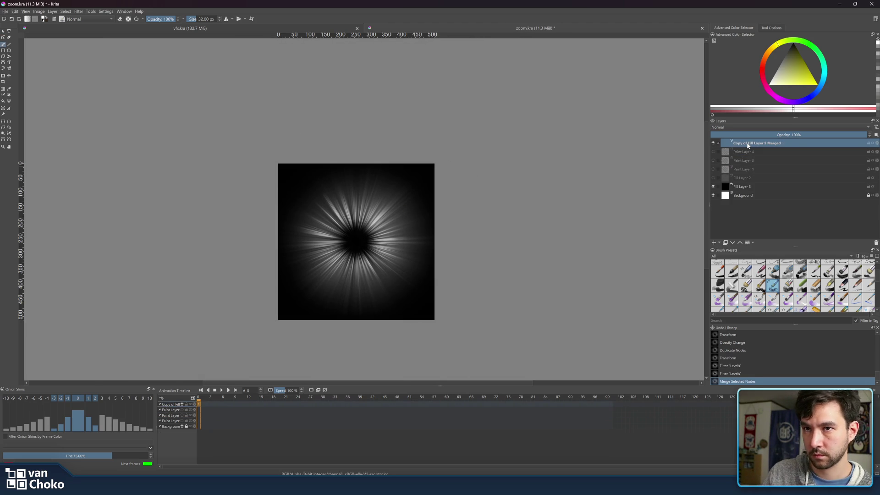
- Drag the merged burst into the vfx scene, position it, and set its blend mode to Addition
{"action": "mouse_move", "coordinate": [747, 143]}
{"action": "left_mouse_down"}
{"action": "mouse_move", "coordinate": [179, 18]}
{"action": "mouse_move", "coordinate": [364, 252]}
{"action": "mouse_move", "coordinate": [339, 206]}
{"action": "left_mouse_up"}
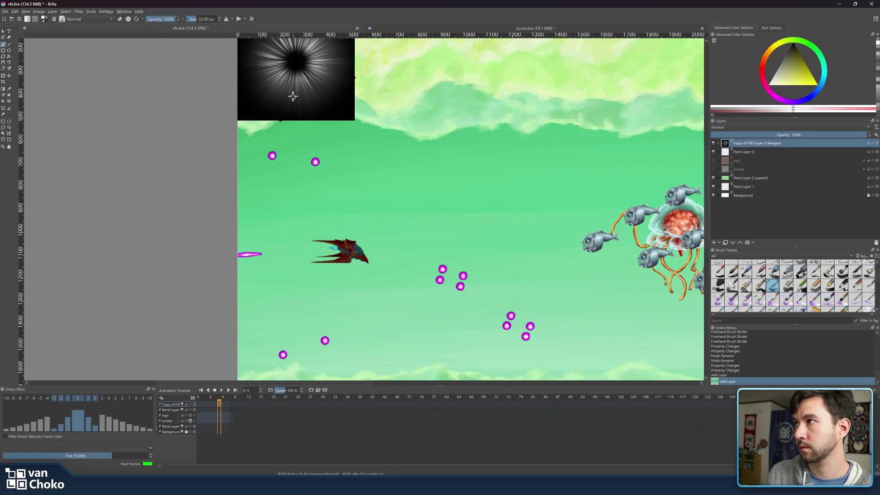
{"action": "left_click", "coordinate": [8, 75]}
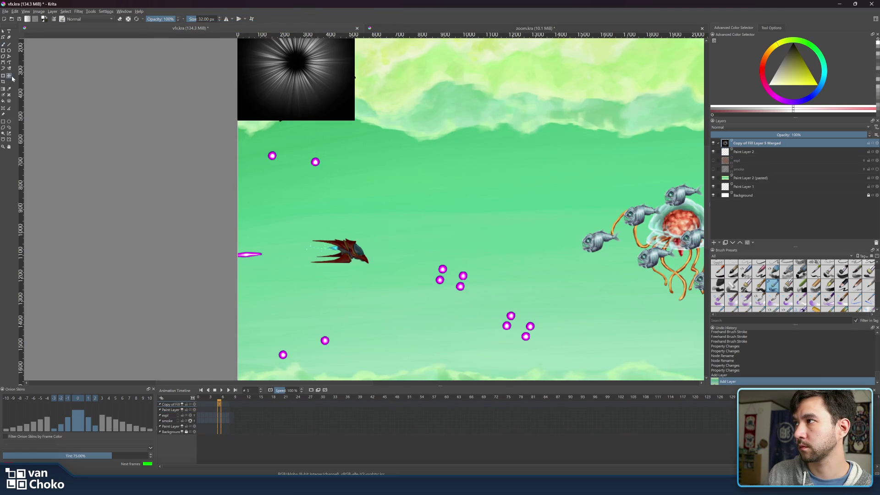
{"action": "left_click_drag", "start_coordinate": [289, 107], "coordinate": [341, 262]}
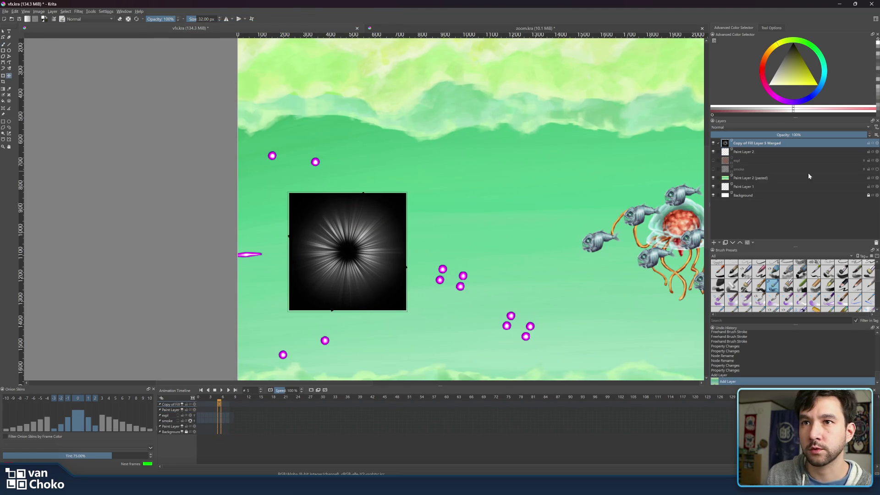
{"action": "left_click", "coordinate": [758, 126]}
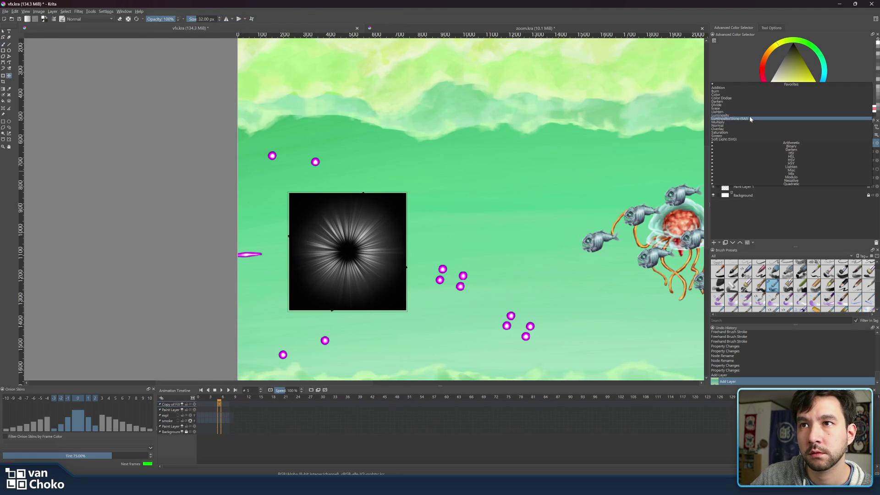
{"action": "left_click", "coordinate": [739, 90]}
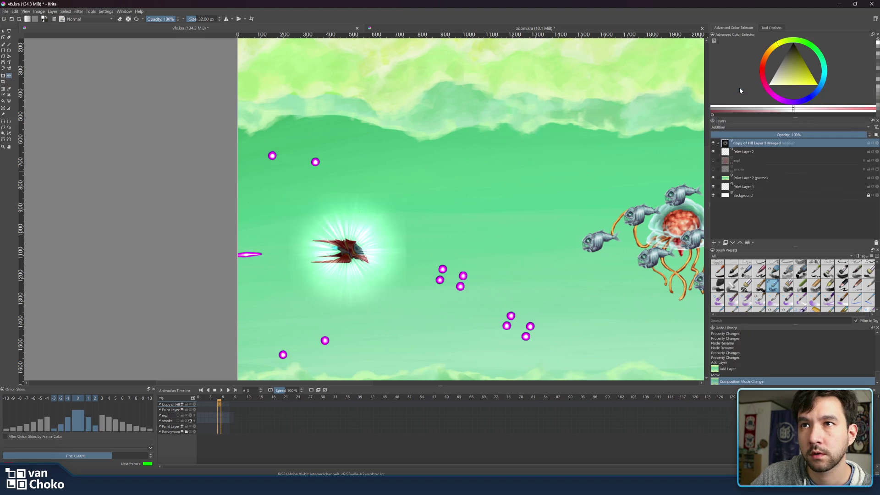
{"action": "mouse_move", "coordinate": [379, 243]}
{"action": "left_mouse_down"}
{"action": "mouse_move", "coordinate": [369, 240]}
{"action": "mouse_move", "coordinate": [385, 218]}
{"action": "mouse_move", "coordinate": [377, 247]}
{"action": "left_mouse_up"}
- Make the expl and smoke layers visible and select both
{"action": "scroll", "coordinate": [377, 246], "scroll_direction": "down", "scroll_amount": 5}
{"action": "scroll", "coordinate": [377, 246], "scroll_direction": "up", "scroll_amount": 10}
{"action": "scroll", "coordinate": [387, 244], "scroll_direction": "down", "scroll_amount": 5}
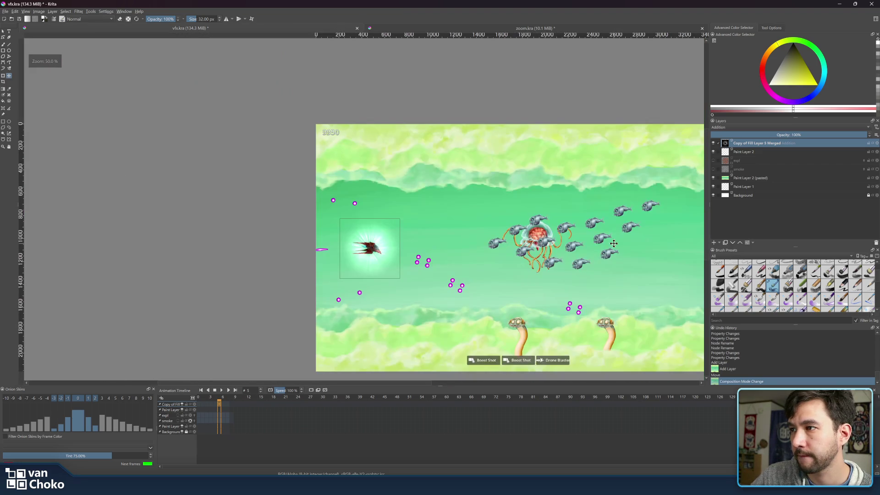
{"action": "left_click", "coordinate": [713, 161]}
{"action": "left_click", "coordinate": [713, 169]}
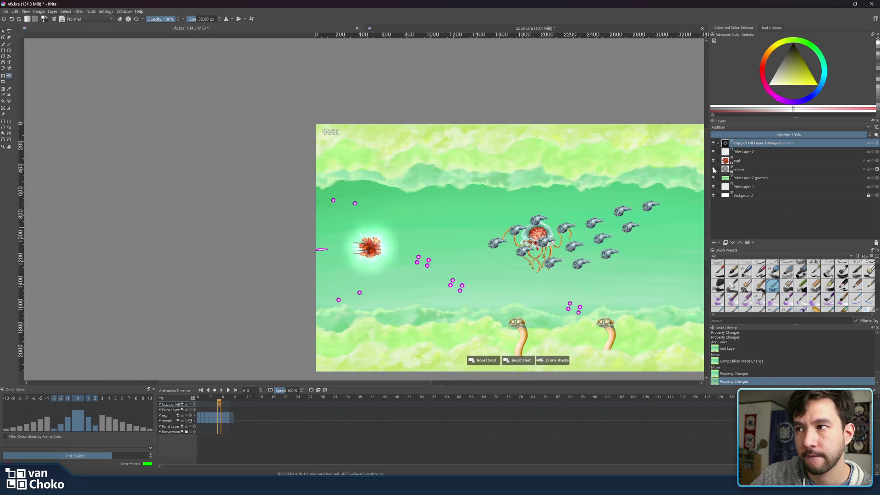
{"action": "left_click", "coordinate": [741, 161]}
{"action": "left_click", "coordinate": [741, 170], "text": "shift"}
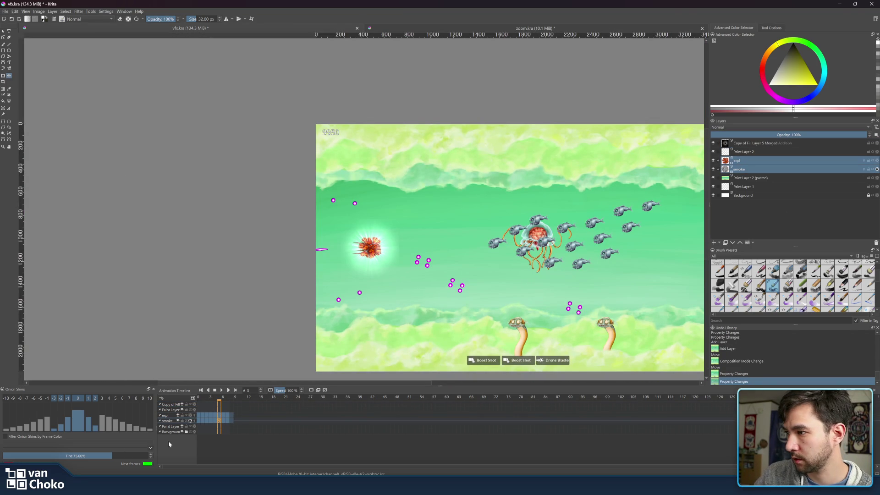
- Play the explosion animation, stop it at frame 6, and switch to zoom.kra
{"action": "left_click", "coordinate": [222, 391]}
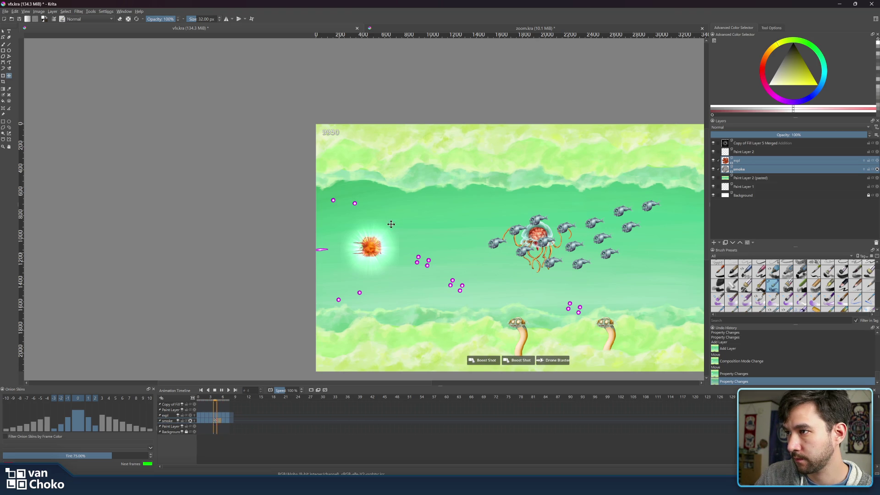
{"action": "scroll", "coordinate": [382, 250], "scroll_direction": "up", "scroll_amount": 10}
{"action": "scroll", "coordinate": [383, 249], "scroll_direction": "down", "scroll_amount": 8}
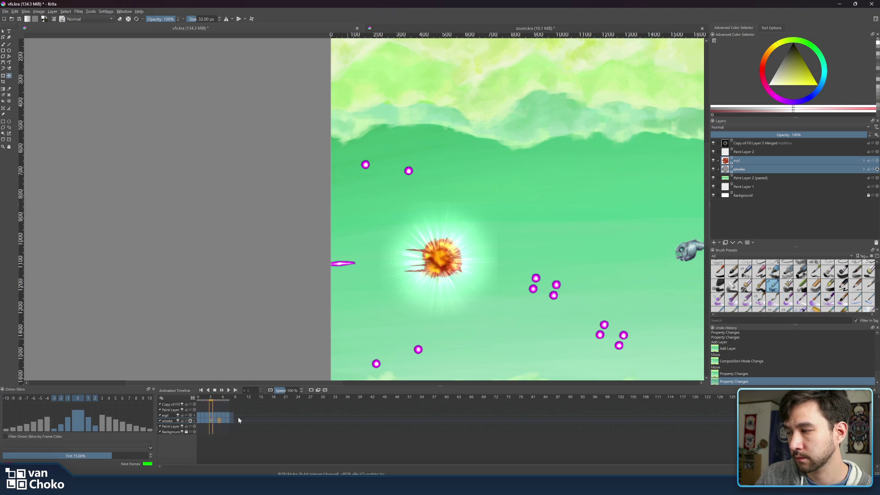
{"action": "left_click", "coordinate": [220, 390]}
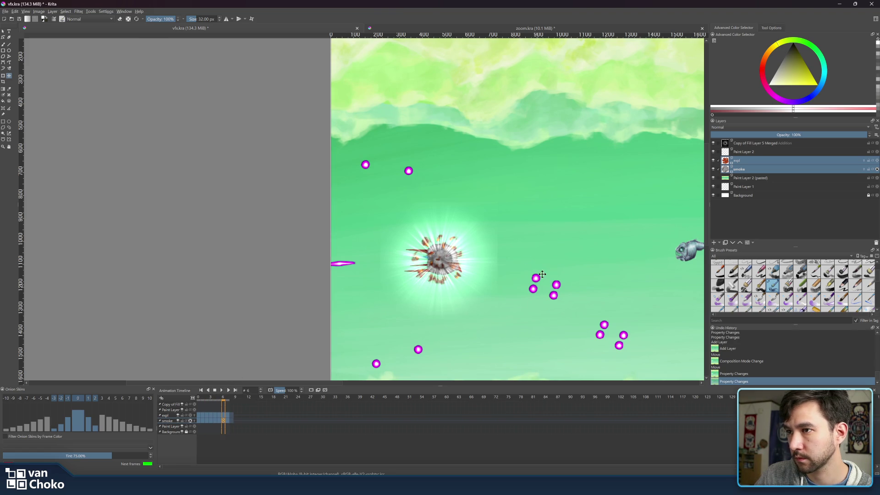
{"action": "left_click", "coordinate": [416, 27]}
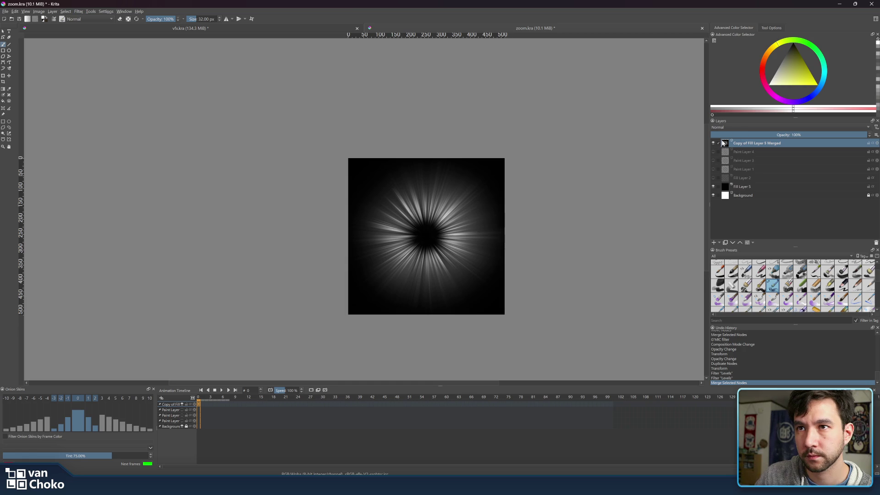
- Choose a soft brush preset, switch to black, and enlarge the brush to 73 px
{"action": "left_click", "coordinate": [714, 186]}
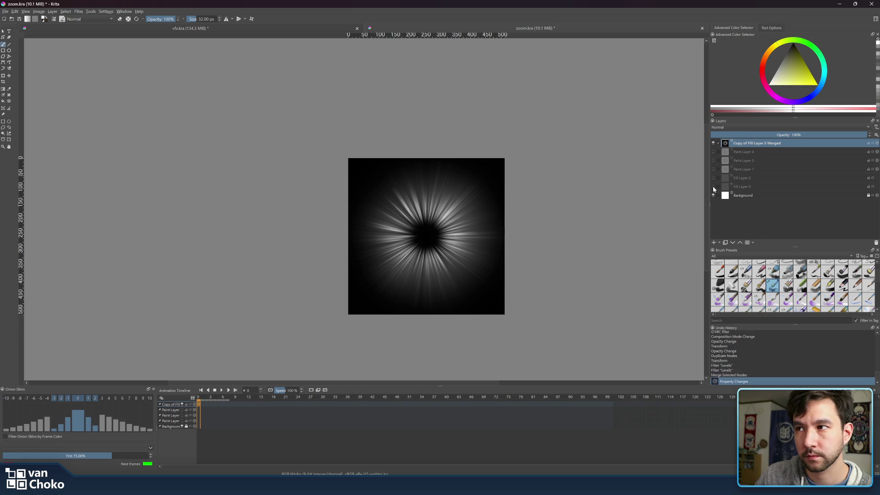
{"action": "key", "text": "ctrl+z"}
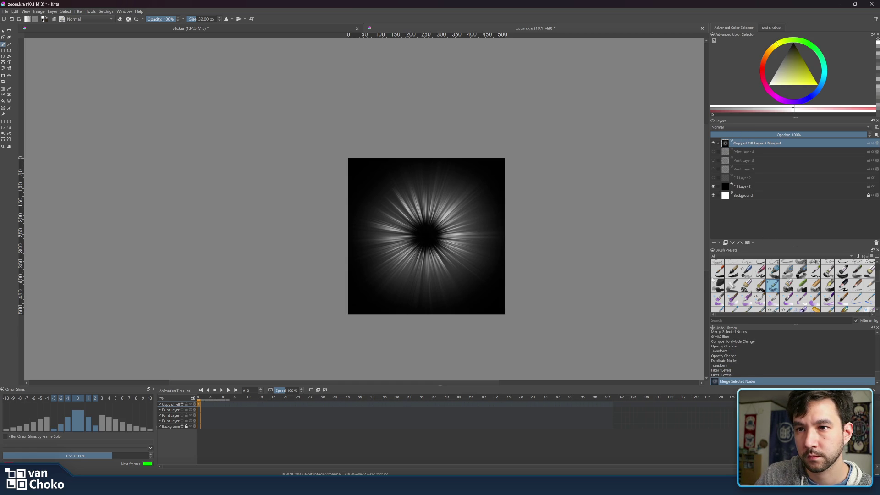
{"action": "scroll", "coordinate": [737, 294], "scroll_direction": "up", "scroll_amount": 2}
{"action": "left_click", "coordinate": [757, 270]}
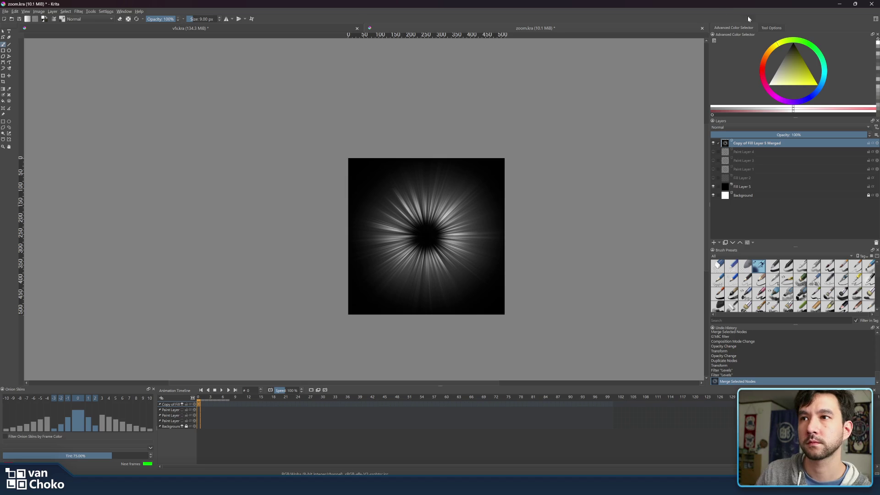
{"action": "key", "text": "x"}
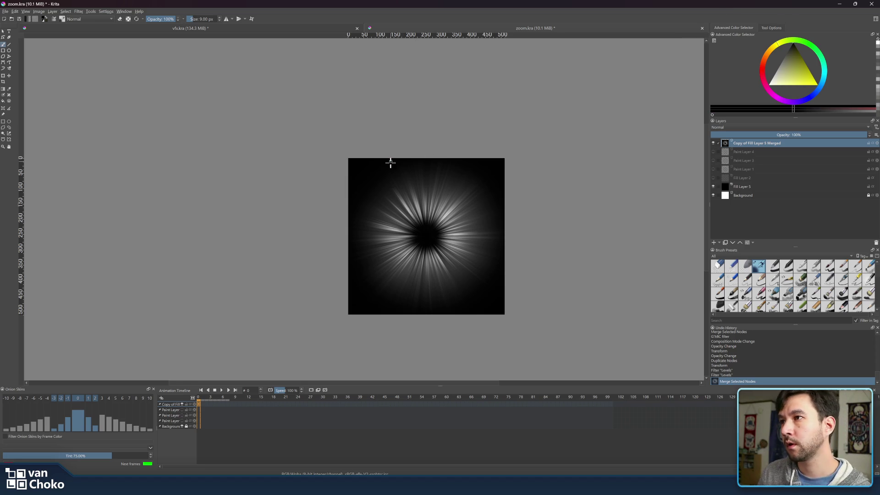
{"action": "key", "text": "bracketright"}
{"action": "key", "text": "bracketright"}
{"action": "key", "text": "bracketright"}
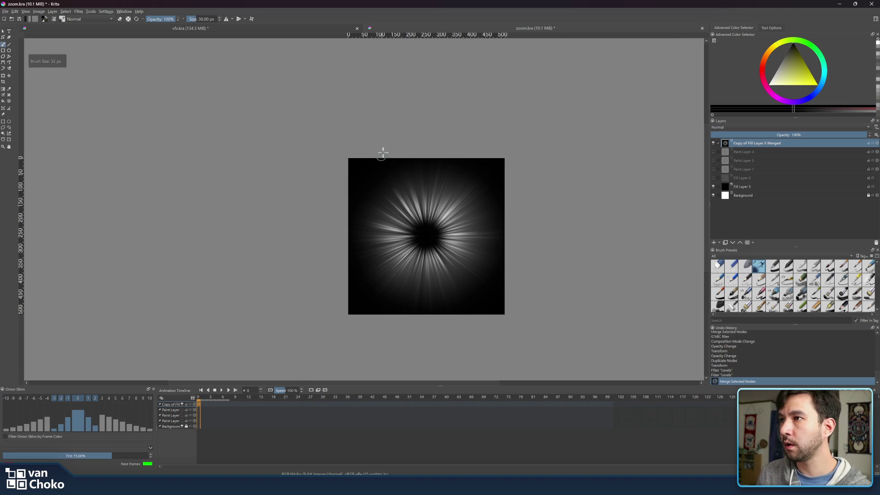
- Paint black along the top, left and bottom edges of the burst image
{"action": "mouse_move", "coordinate": [365, 132]}
{"action": "left_mouse_down"}
{"action": "mouse_move", "coordinate": [462, 132]}
{"action": "mouse_move", "coordinate": [336, 132]}
{"action": "mouse_move", "coordinate": [454, 129]}
{"action": "mouse_move", "coordinate": [520, 142]}
{"action": "mouse_move", "coordinate": [473, 139]}
{"action": "left_mouse_up"}
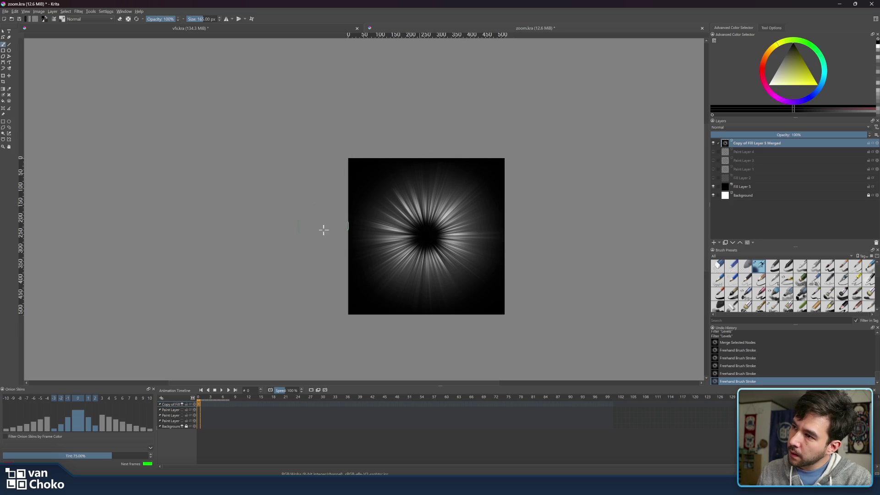
{"action": "left_click_drag", "start_coordinate": [324, 233], "coordinate": [326, 197]}
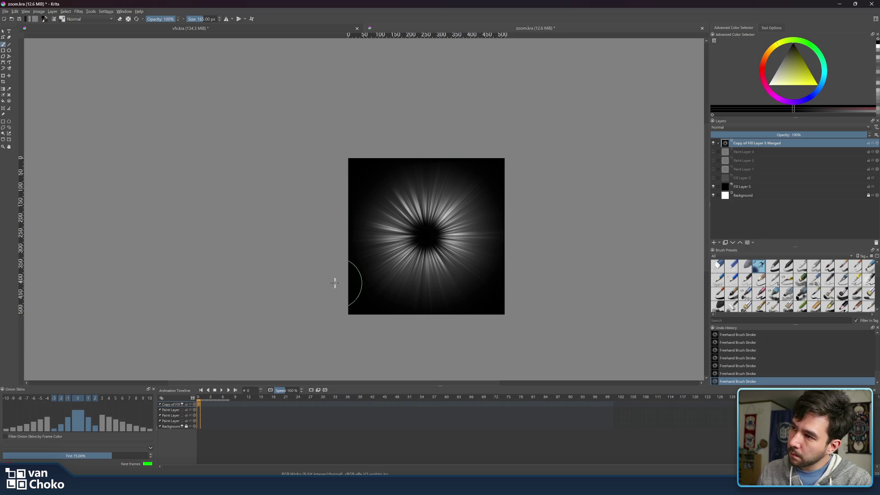
{"action": "mouse_move", "coordinate": [380, 332]}
{"action": "left_mouse_down"}
{"action": "mouse_move", "coordinate": [515, 326]}
{"action": "mouse_move", "coordinate": [456, 337]}
{"action": "mouse_move", "coordinate": [397, 333]}
{"action": "left_mouse_up"}
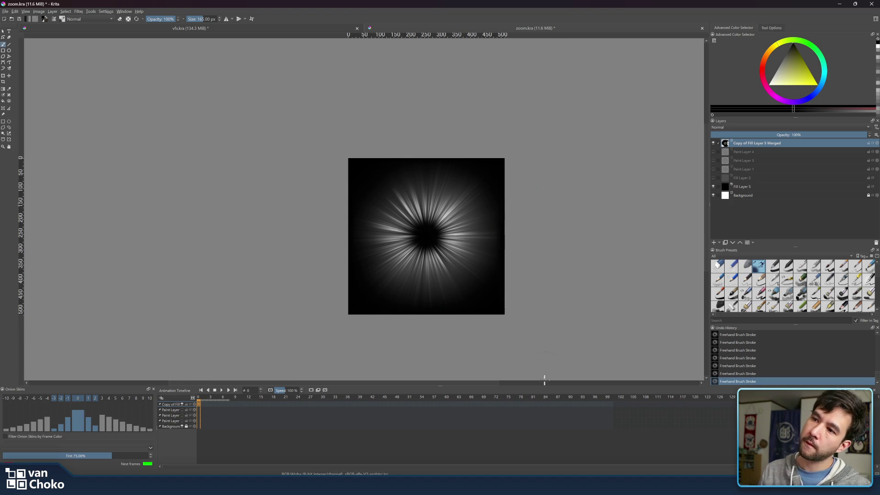
{"action": "scroll", "coordinate": [578, 258], "scroll_direction": "up", "scroll_amount": 3}
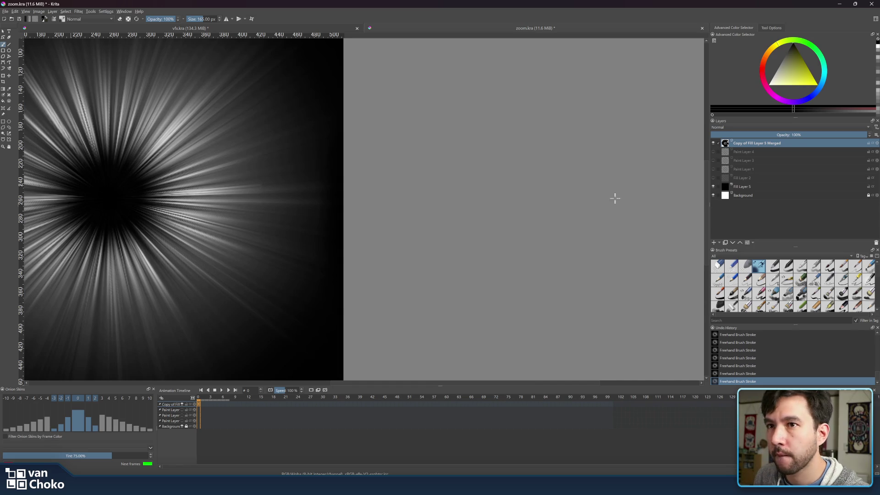
- Recentre the burst in the view and return to the vfx.kra scene
{"action": "left_click", "coordinate": [4, 32]}
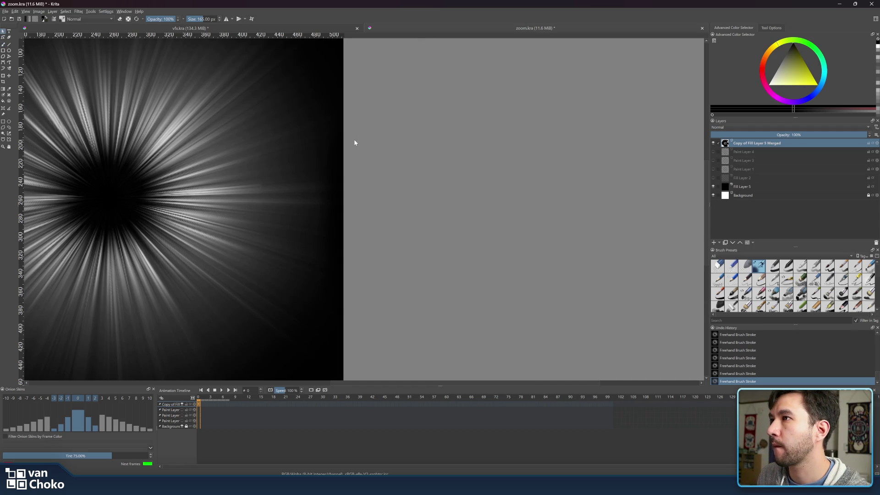
{"action": "scroll", "coordinate": [355, 143], "scroll_direction": "down", "scroll_amount": 5}
{"action": "scroll", "coordinate": [540, 162], "scroll_direction": "down", "scroll_amount": 5}
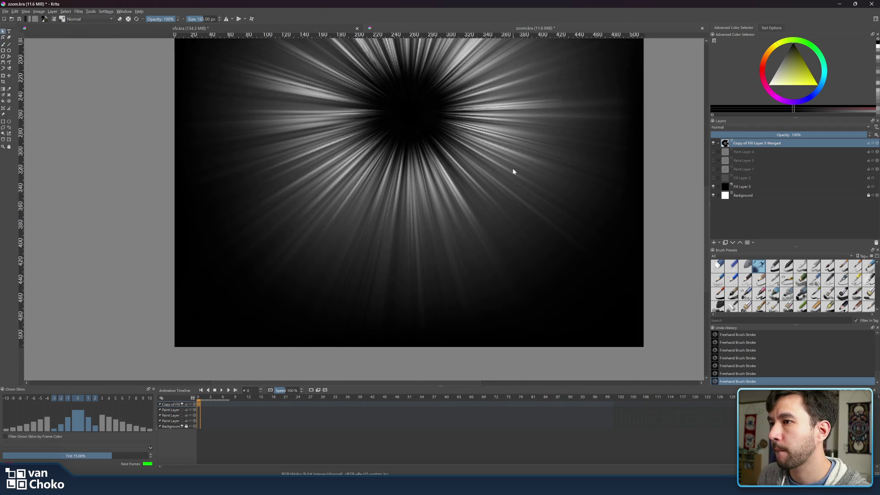
{"action": "scroll", "coordinate": [513, 167], "scroll_direction": "down", "scroll_amount": 5}
{"action": "scroll", "coordinate": [512, 166], "scroll_direction": "up", "scroll_amount": 3}
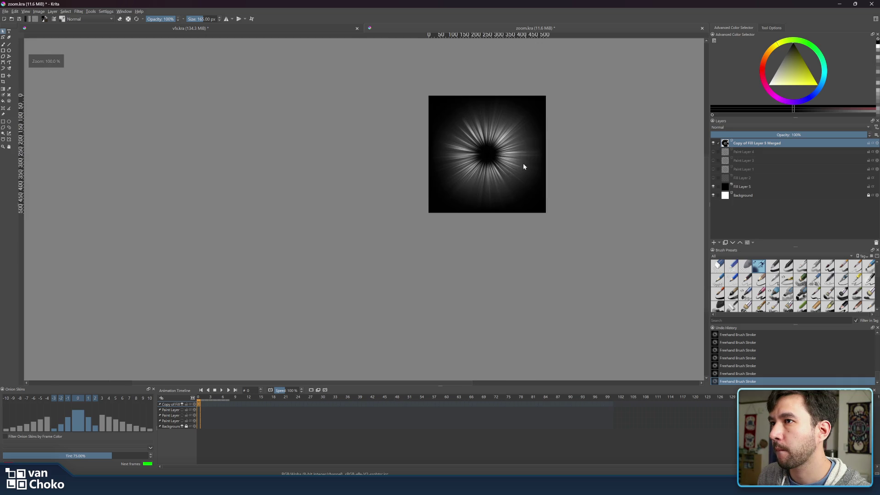
{"action": "left_click_drag", "start_coordinate": [527, 151], "coordinate": [467, 245]}
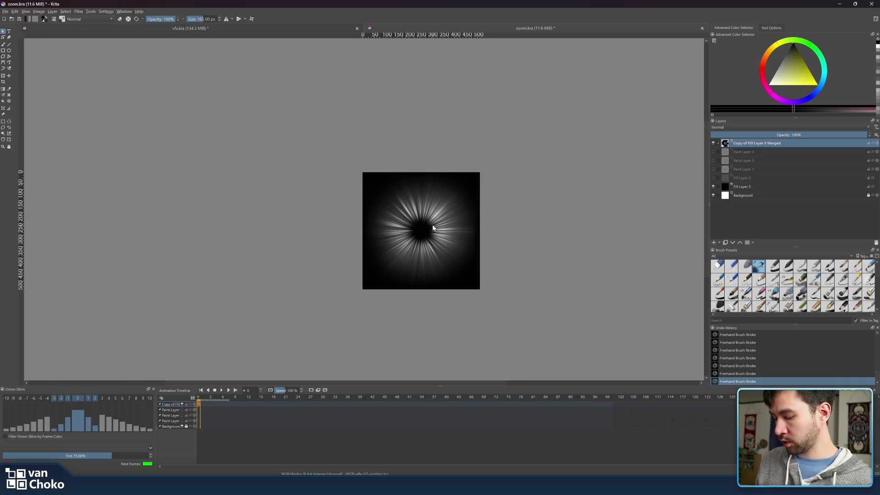
{"action": "left_click", "coordinate": [272, 29]}
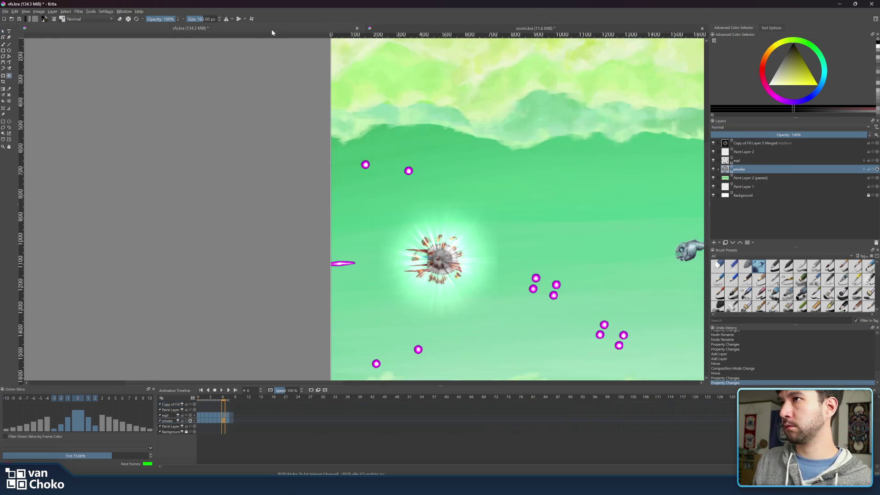
- Pan the vfx.kra view, then switch back to zoom.kra and save it with Ctrl+S
{"action": "left_click_drag", "start_coordinate": [491, 163], "coordinate": [447, 140]}
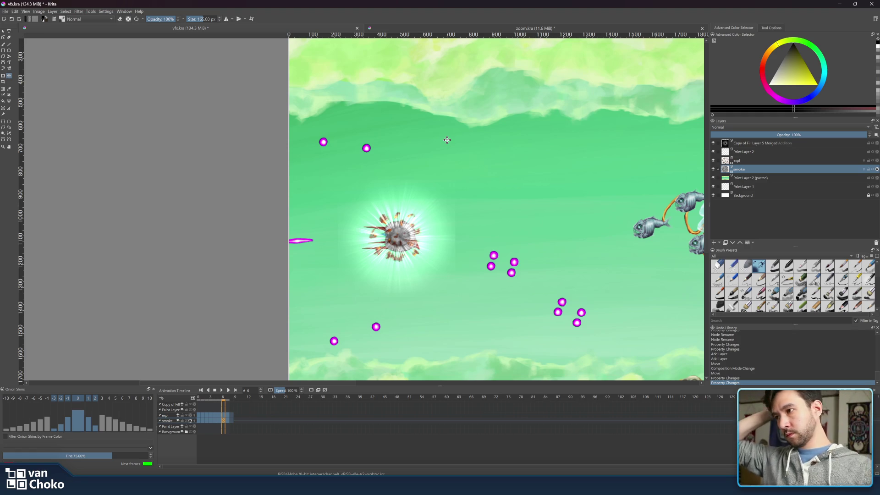
{"action": "left_click", "coordinate": [412, 26]}
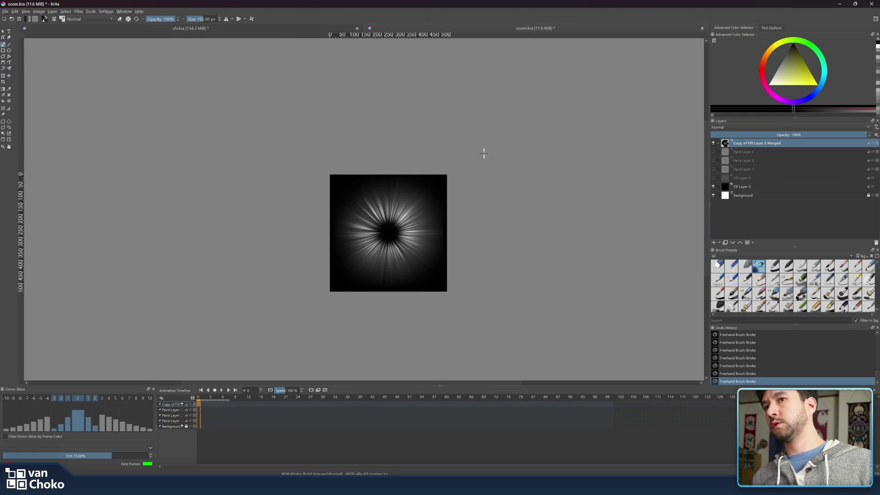
{"action": "mouse_move", "coordinate": [713, 143]}
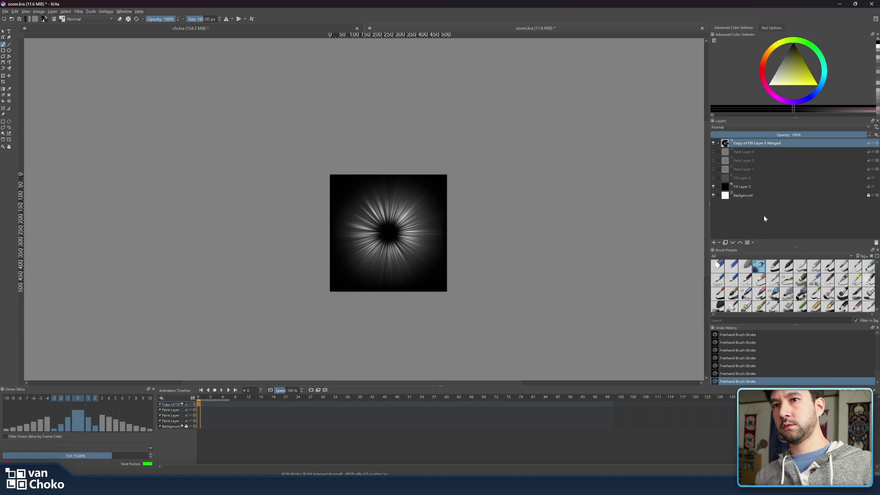
{"action": "key", "text": "ctrl+s"}
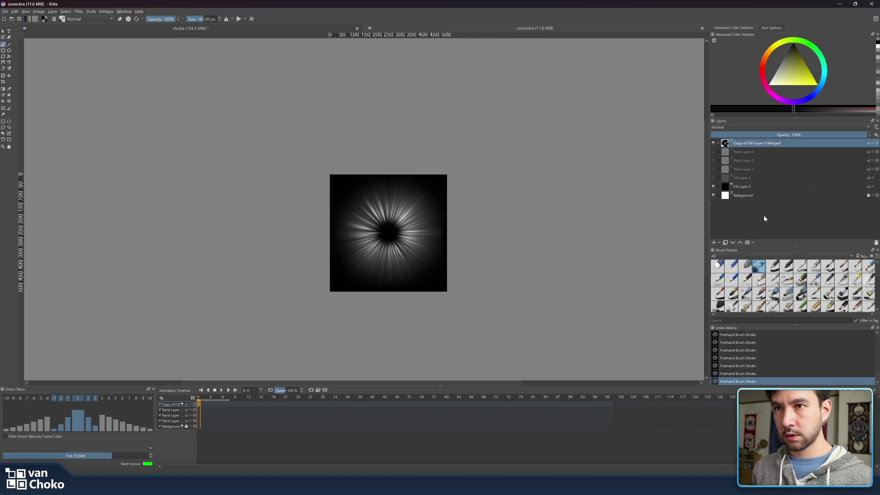
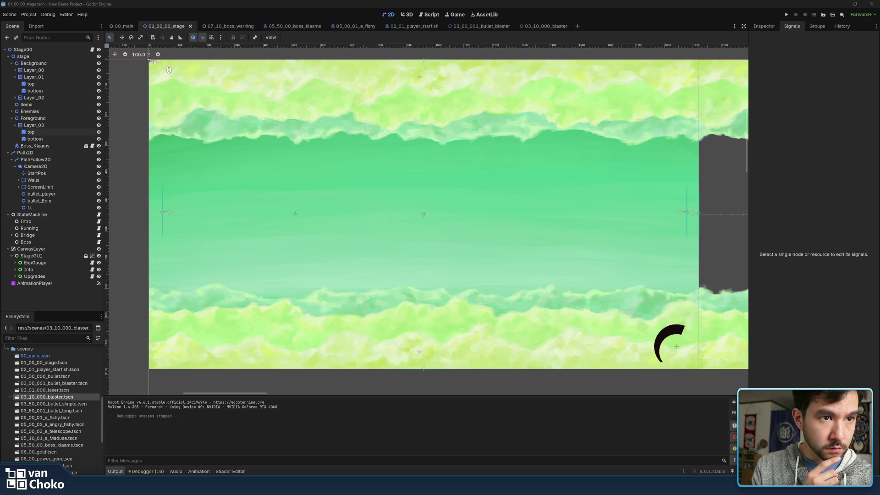
- Switch from Godot to the Krita window showing vfx.kra
{"action": "key", "text": "alt+Tab"}
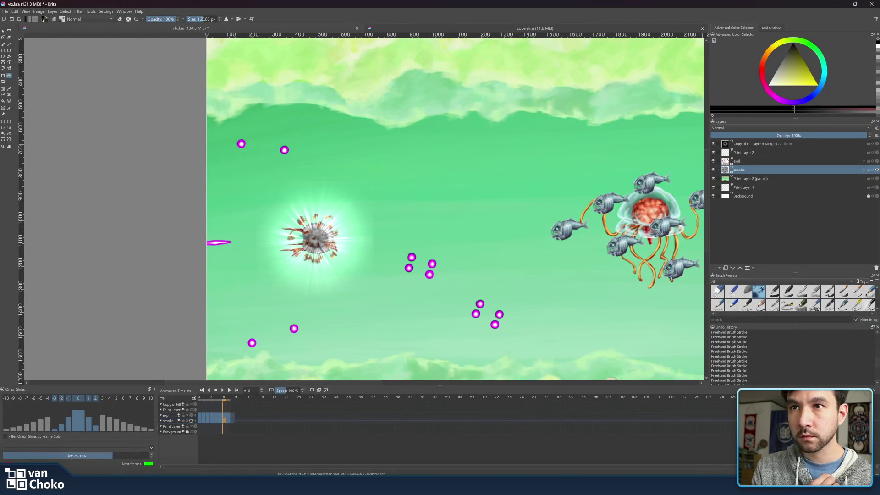
- Hide the glow and smoke layers, then drag the expl layer into zoom.kra
{"action": "left_click", "coordinate": [713, 145]}
{"action": "left_click", "coordinate": [714, 153]}
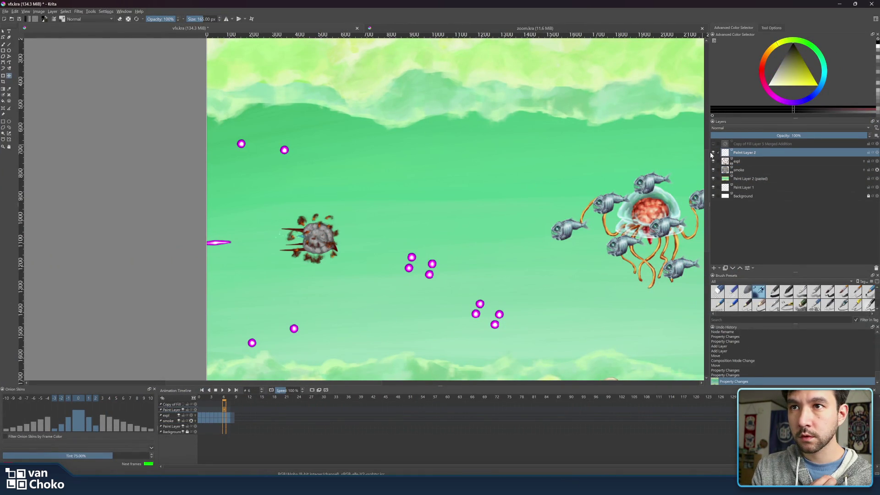
{"action": "left_click", "coordinate": [763, 161]}
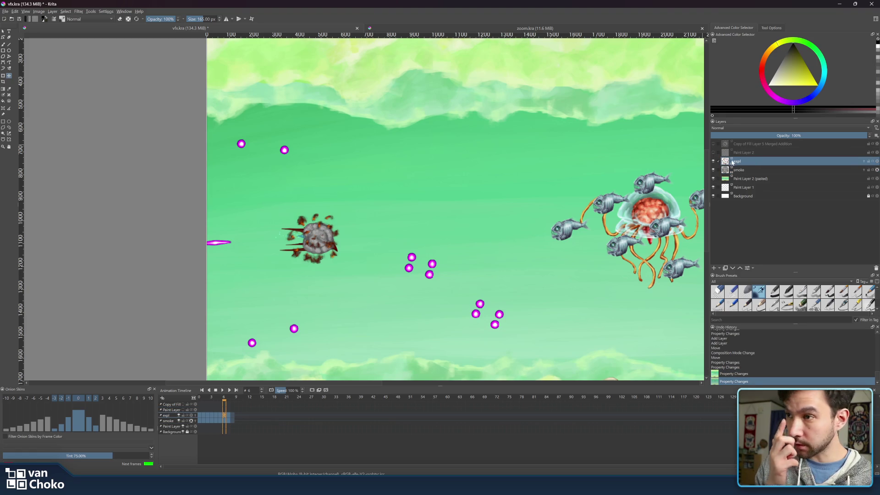
{"action": "left_click", "coordinate": [713, 170]}
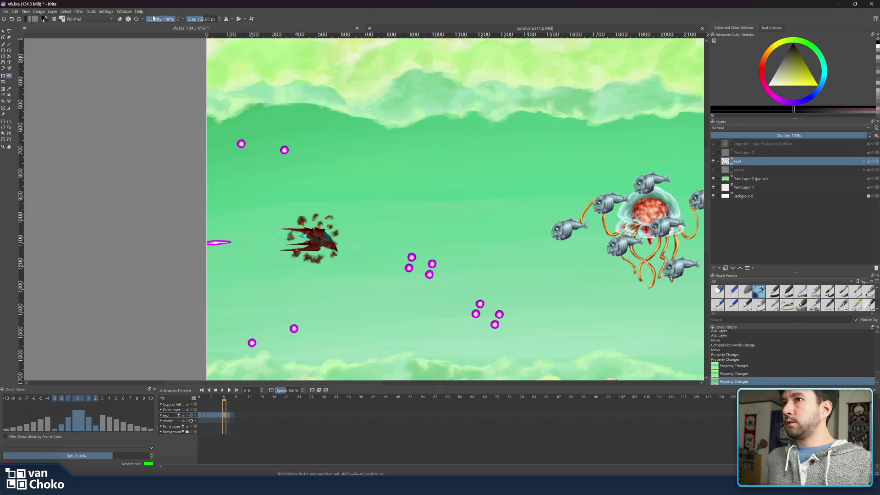
{"action": "mouse_move", "coordinate": [746, 161]}
{"action": "left_mouse_down"}
{"action": "mouse_move", "coordinate": [569, 20]}
{"action": "mouse_move", "coordinate": [567, 32]}
{"action": "mouse_move", "coordinate": [403, 181]}
{"action": "mouse_move", "coordinate": [317, 191]}
{"action": "left_mouse_up"}
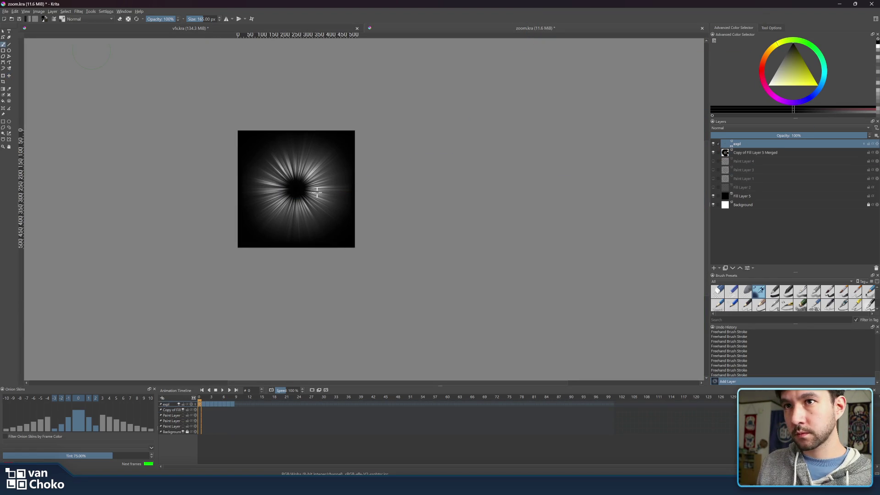
- Move the explosion to the centre of the zoom.kra canvas with the Transform tool
{"action": "scroll", "coordinate": [317, 191], "scroll_direction": "down", "scroll_amount": 6}
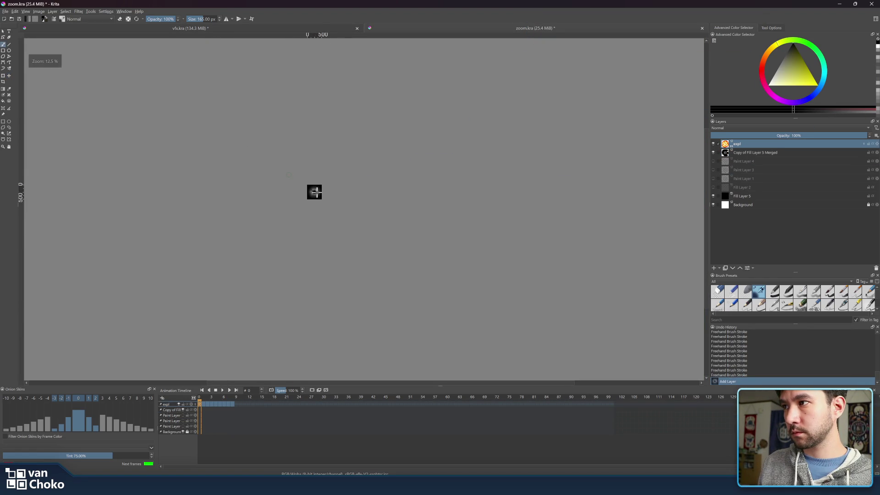
{"action": "scroll", "coordinate": [315, 192], "scroll_direction": "up", "scroll_amount": 5}
{"action": "left_click", "coordinate": [4, 75]}
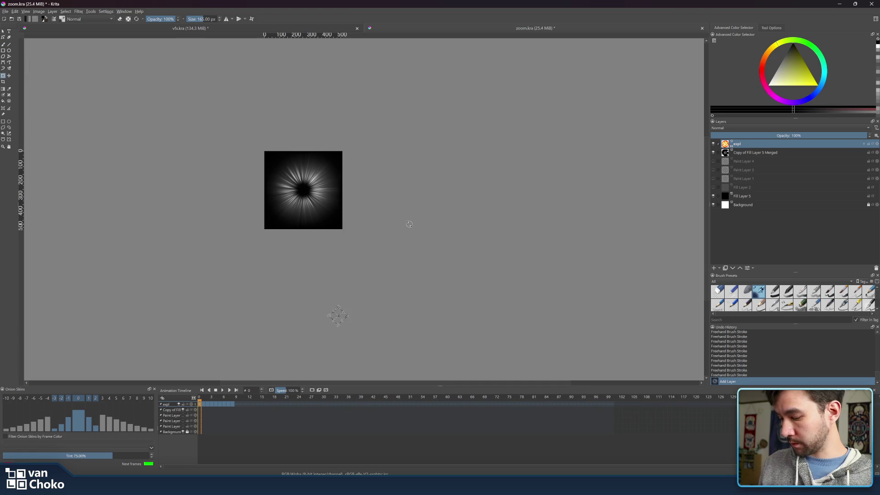
{"action": "mouse_move", "coordinate": [338, 314]}
{"action": "left_mouse_down"}
{"action": "mouse_move", "coordinate": [298, 192]}
{"action": "mouse_move", "coordinate": [305, 187]}
{"action": "left_mouse_up"}
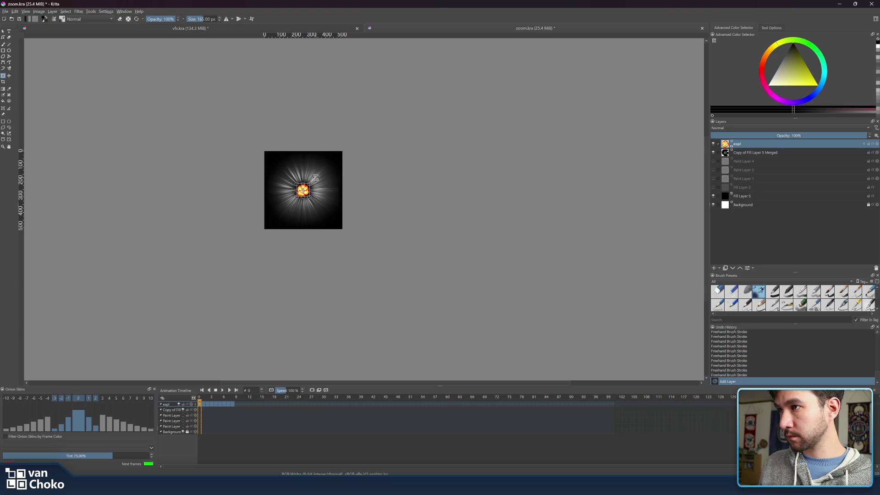
- Hide the Copy of Fill Layer 5 Merged glow so only the explosion shows over black
{"action": "left_click", "coordinate": [713, 152]}
{"action": "left_click_drag", "start_coordinate": [375, 211], "coordinate": [509, 210]}
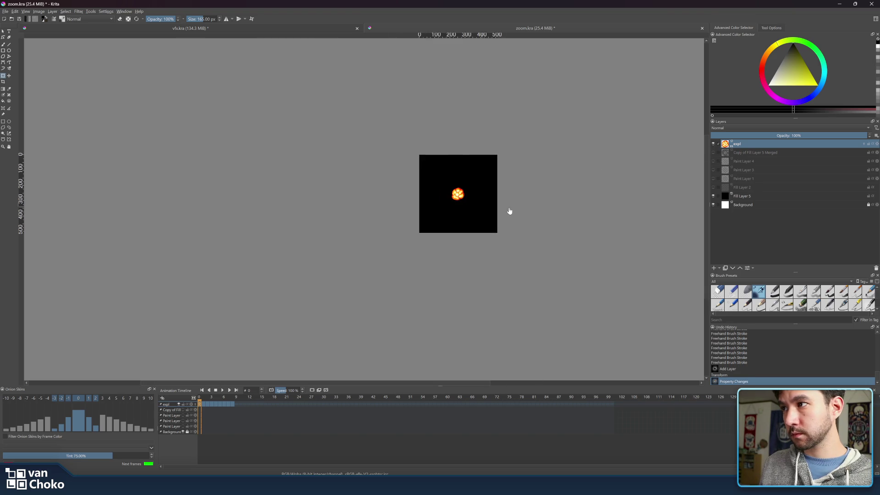
{"action": "scroll", "coordinate": [473, 208], "scroll_direction": "up", "scroll_amount": 4}
{"action": "scroll", "coordinate": [467, 197], "scroll_direction": "down", "scroll_amount": 3}
{"action": "scroll", "coordinate": [484, 184], "scroll_direction": "up", "scroll_amount": 2}
{"action": "mouse_move", "coordinate": [483, 184]}
{"action": "left_mouse_down"}
{"action": "mouse_move", "coordinate": [403, 210]}
{"action": "mouse_move", "coordinate": [387, 184]}
{"action": "left_mouse_up"}
{"action": "scroll", "coordinate": [403, 210], "scroll_direction": "up", "scroll_amount": 3}
{"action": "scroll", "coordinate": [412, 209], "scroll_direction": "down", "scroll_amount": 4}
{"action": "left_click", "coordinate": [38, 12]}
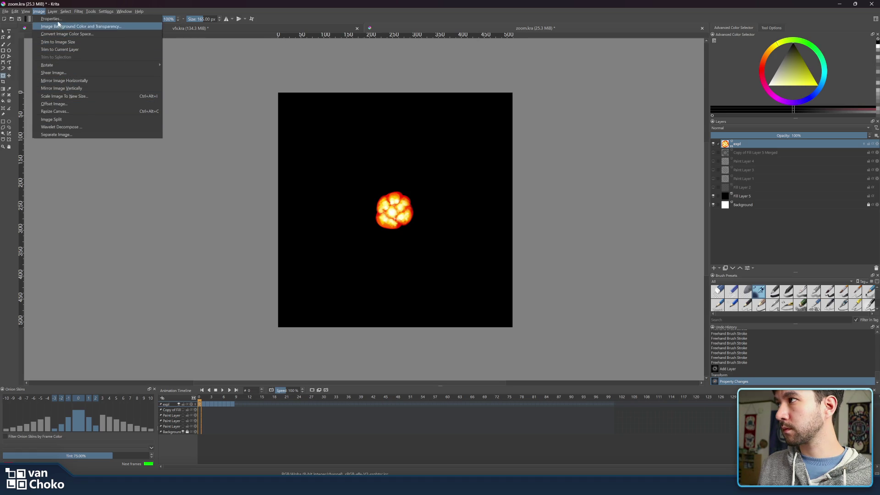
- Resize the zoom.kra canvas width to 50%
{"action": "left_click", "coordinate": [60, 112]}
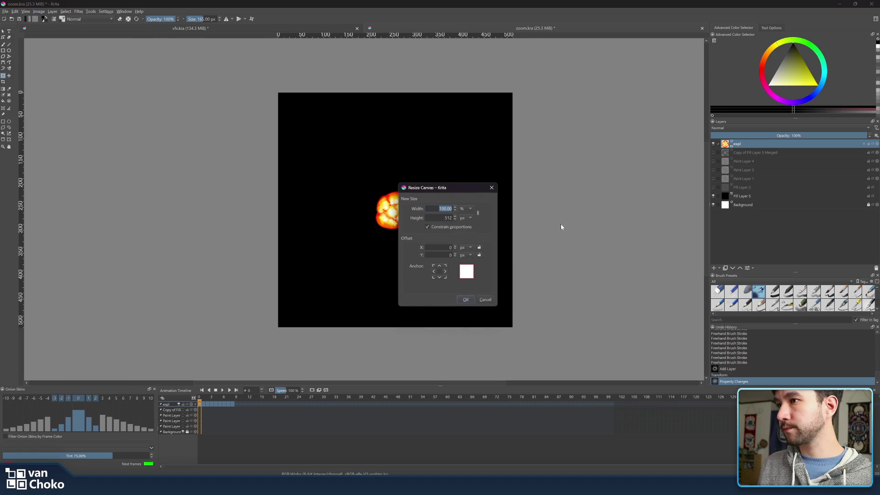
{"action": "type", "text": "50"}
{"action": "left_click", "coordinate": [465, 299]}
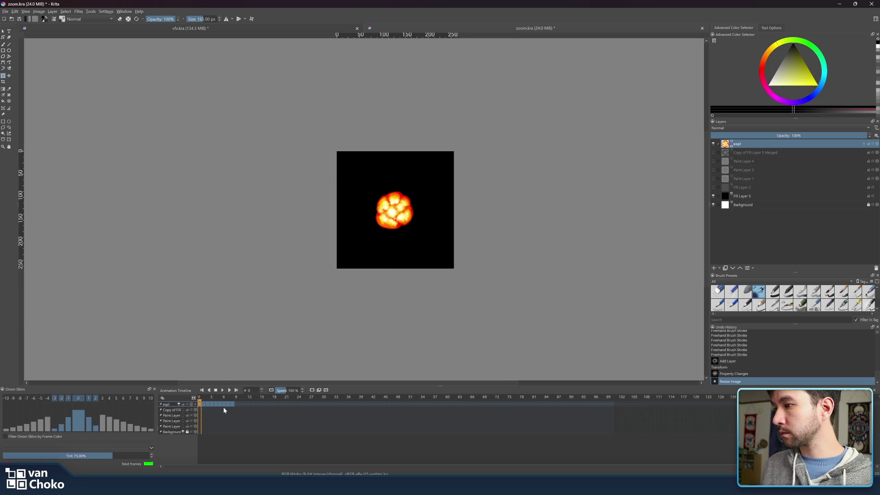
- Play and scrub the explosion animation to preview it on the resized canvas
{"action": "left_click", "coordinate": [222, 391]}
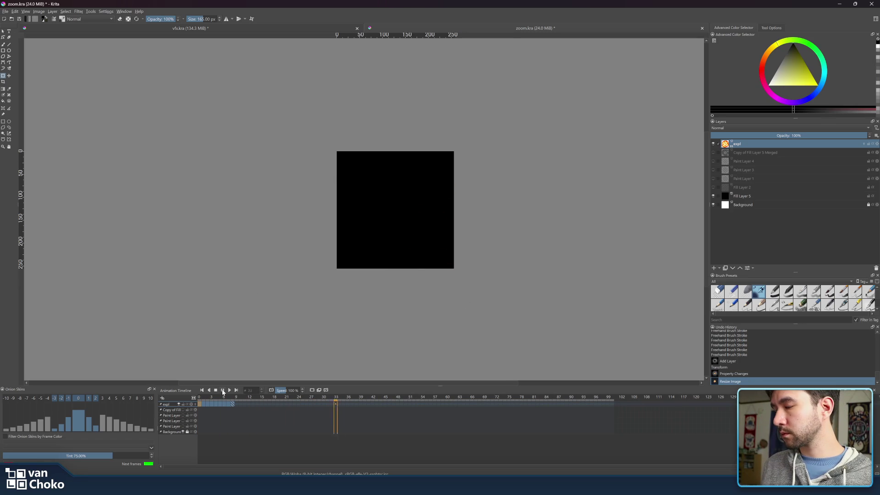
{"action": "left_click", "coordinate": [227, 396]}
{"action": "left_click_drag", "start_coordinate": [243, 398], "coordinate": [208, 398]}
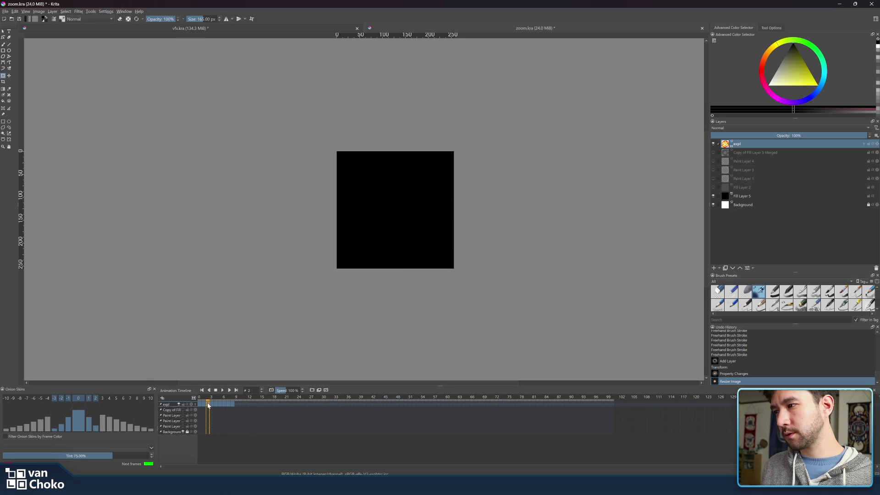
{"action": "scroll", "coordinate": [440, 301], "scroll_direction": "down", "scroll_amount": 10}
{"action": "mouse_move", "coordinate": [440, 301]}
{"action": "left_mouse_down"}
{"action": "mouse_move", "coordinate": [435, 247]}
{"action": "mouse_move", "coordinate": [405, 204]}
{"action": "left_mouse_up"}
- Delete the copied expl layer from zoom.kra
{"action": "left_click", "coordinate": [3, 76]}
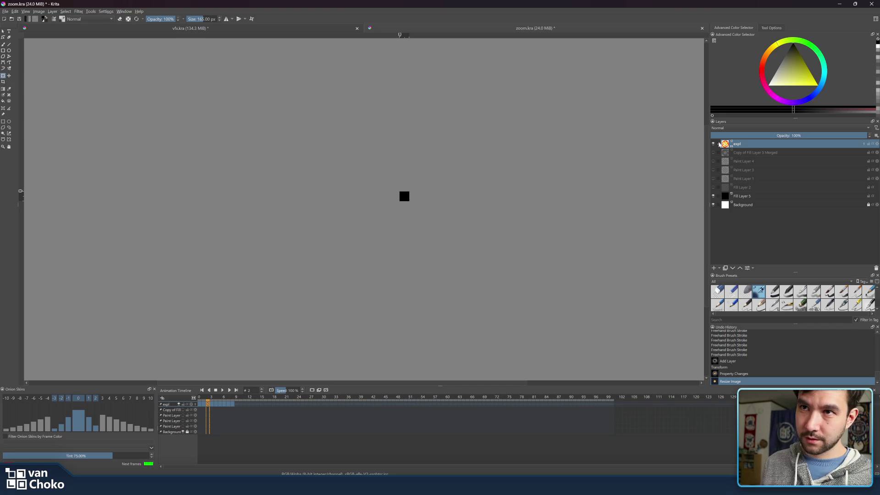
{"action": "mouse_move", "coordinate": [714, 146]}
{"action": "left_mouse_down"}
{"action": "mouse_move", "coordinate": [763, 222]}
{"action": "mouse_move", "coordinate": [805, 250]}
{"action": "mouse_move", "coordinate": [877, 270]}
{"action": "mouse_move", "coordinate": [760, 216]}
{"action": "left_mouse_up"}
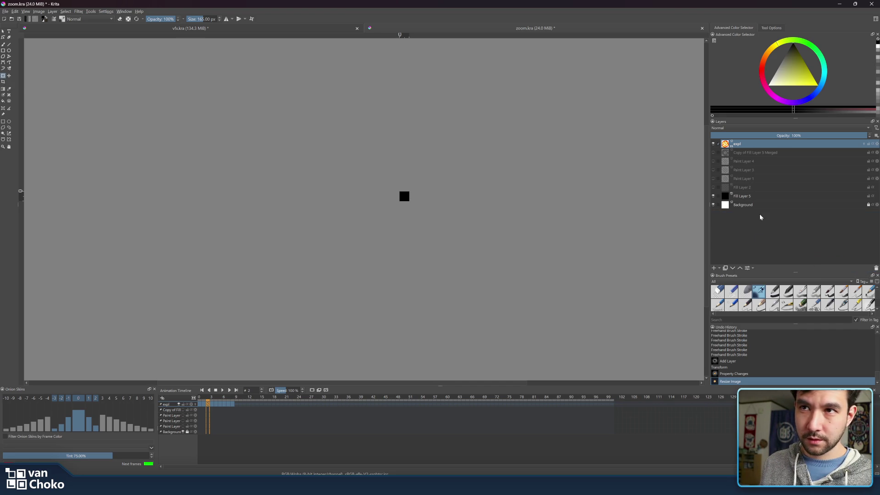
{"action": "left_click", "coordinate": [876, 268]}
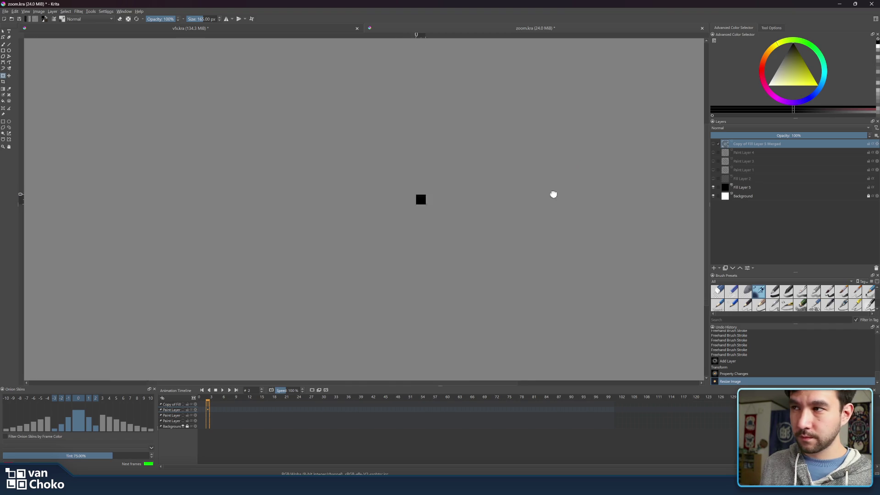
{"action": "scroll", "coordinate": [529, 208], "scroll_direction": "up", "scroll_amount": 6}
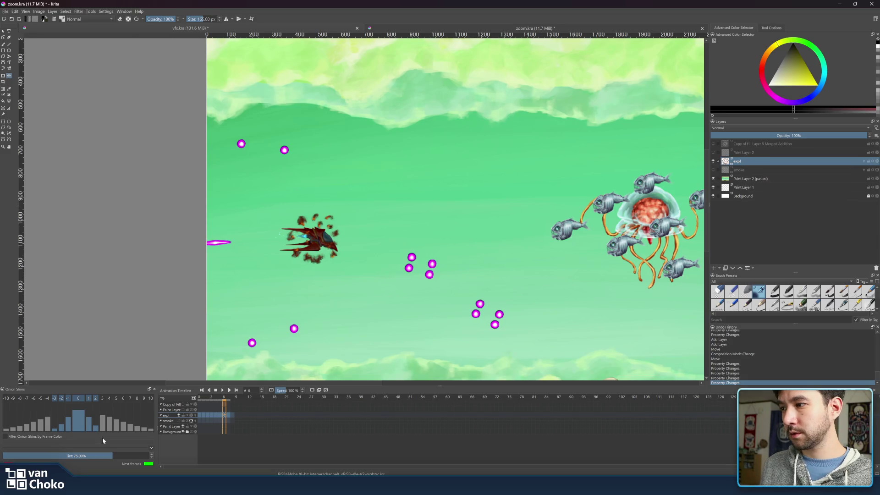
- Copy the expl layer into zoom.kra again and select its frames 0 to 8
{"action": "left_click_drag", "start_coordinate": [212, 398], "coordinate": [197, 398]}
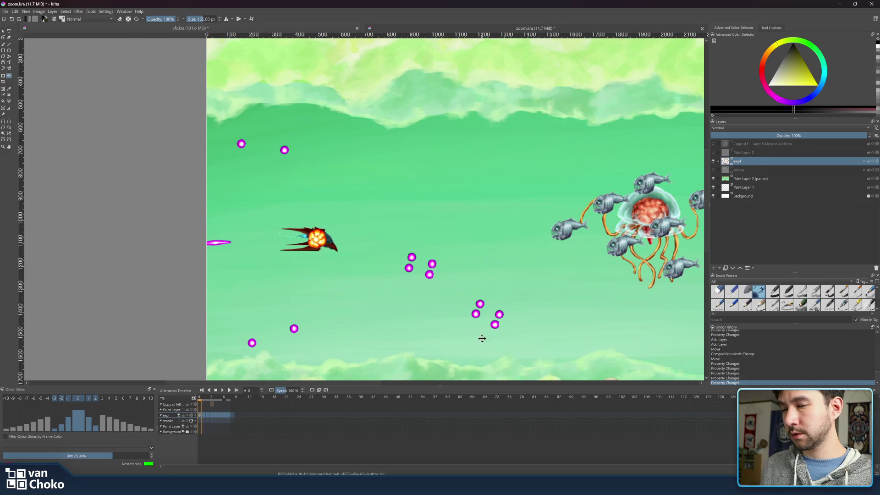
{"action": "mouse_move", "coordinate": [763, 163]}
{"action": "left_mouse_down"}
{"action": "mouse_move", "coordinate": [548, 87]}
{"action": "mouse_move", "coordinate": [307, 24]}
{"action": "mouse_move", "coordinate": [419, 32]}
{"action": "mouse_move", "coordinate": [369, 213]}
{"action": "mouse_move", "coordinate": [353, 208]}
{"action": "left_mouse_up"}
{"action": "scroll", "coordinate": [354, 209], "scroll_direction": "down", "scroll_amount": 5}
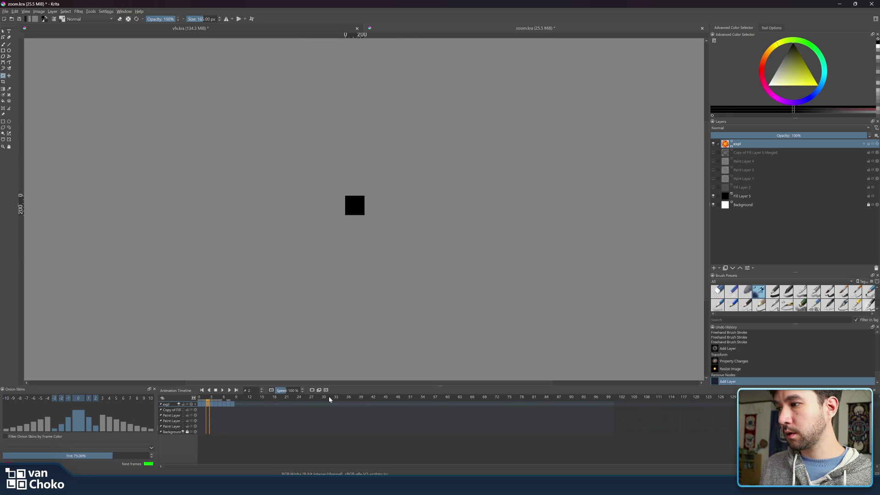
{"action": "left_click", "coordinate": [199, 403]}
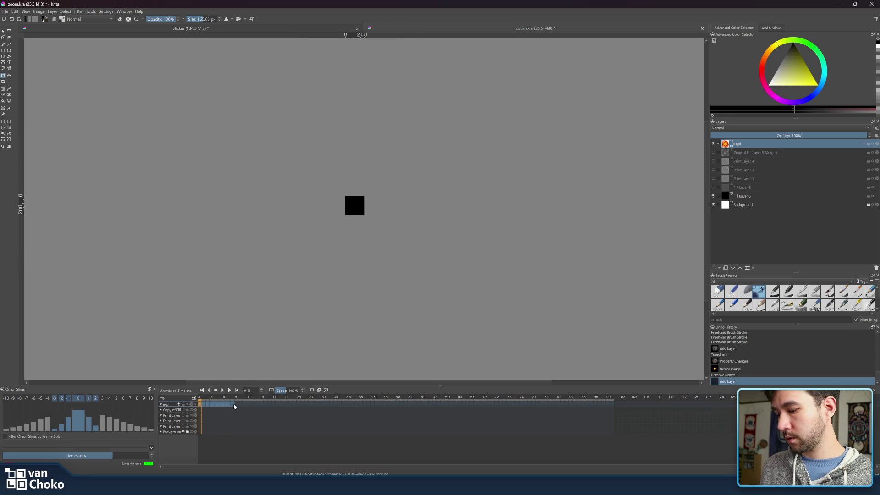
{"action": "left_click_drag", "start_coordinate": [234, 406], "coordinate": [234, 405]}
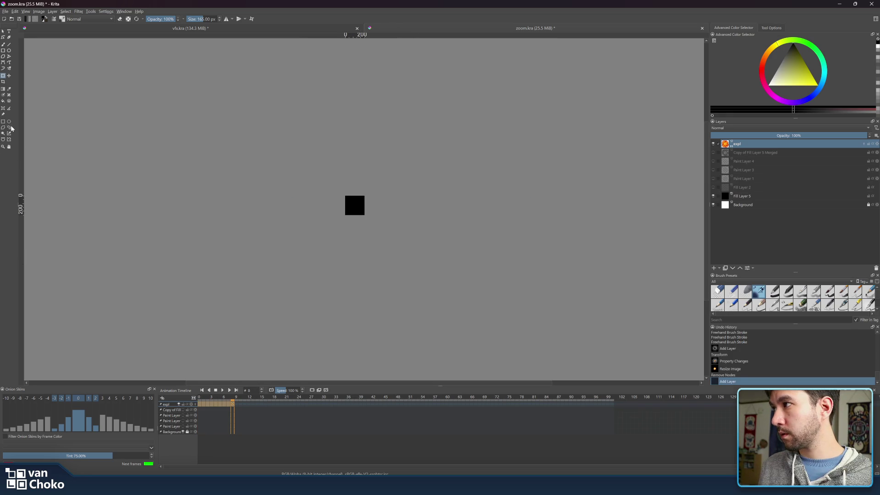
- Move the selected explosion frames onto the black canvas
{"action": "left_click", "coordinate": [3, 78]}
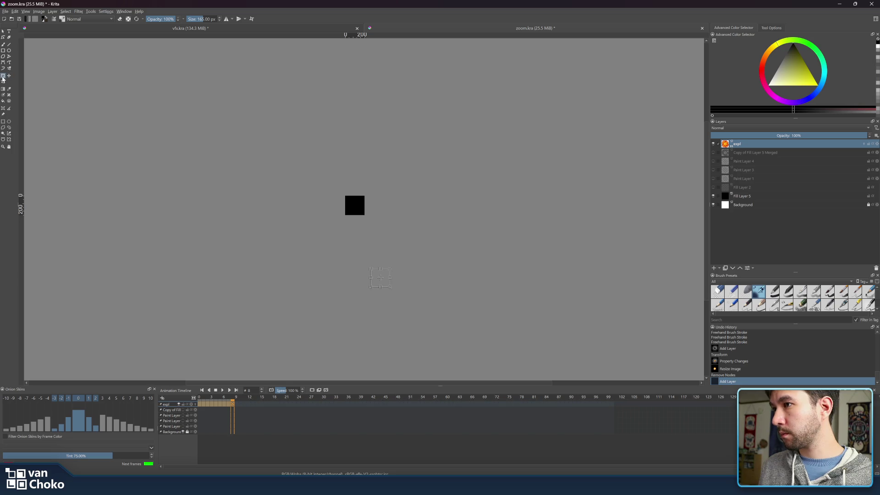
{"action": "mouse_move", "coordinate": [381, 280]}
{"action": "left_mouse_down"}
{"action": "mouse_move", "coordinate": [364, 252]}
{"action": "mouse_move", "coordinate": [360, 209]}
{"action": "left_mouse_up"}
{"action": "scroll", "coordinate": [361, 210], "scroll_direction": "up", "scroll_amount": 10}
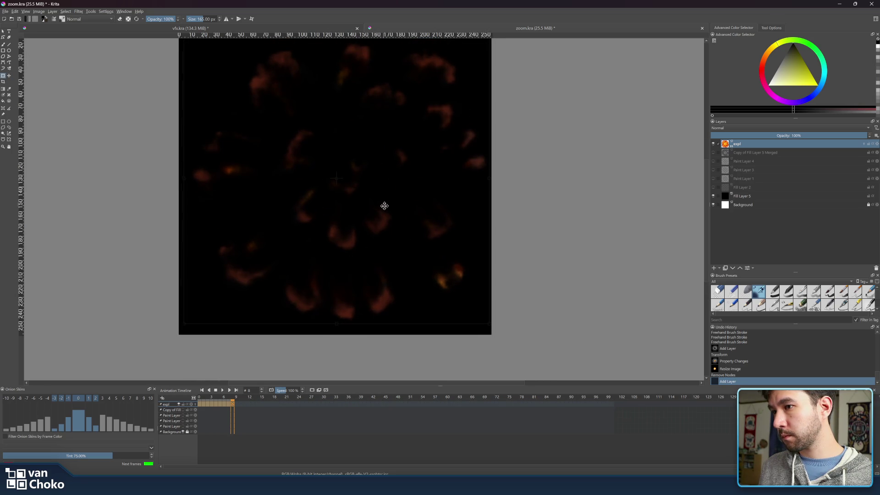
{"action": "mouse_move", "coordinate": [390, 213]}
{"action": "left_mouse_down"}
{"action": "mouse_move", "coordinate": [432, 234]}
{"action": "mouse_move", "coordinate": [499, 243]}
{"action": "left_mouse_up"}
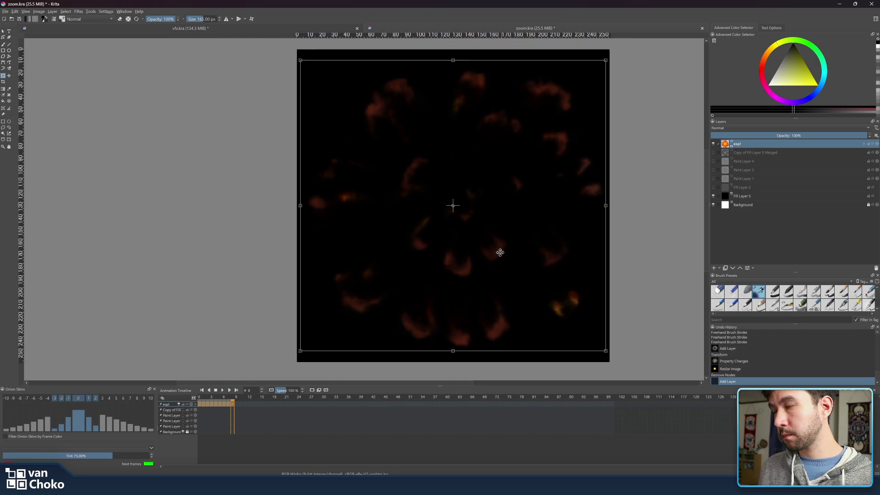
- Play the animation to check it, then delete the expl layer from zoom.kra
{"action": "left_click", "coordinate": [222, 390]}
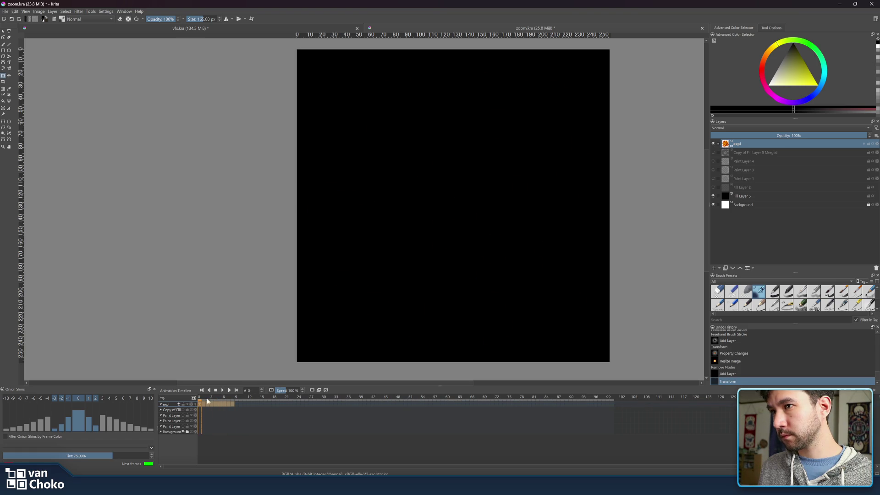
{"action": "left_click", "coordinate": [220, 398]}
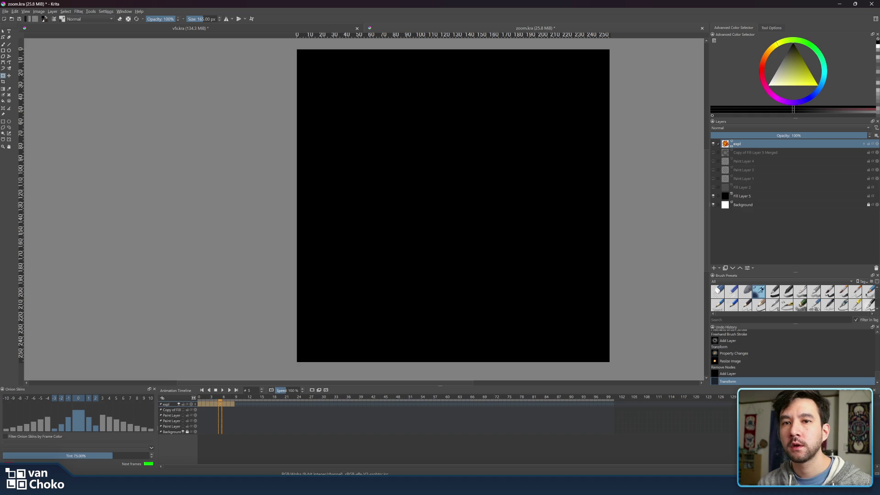
{"action": "left_click", "coordinate": [877, 269]}
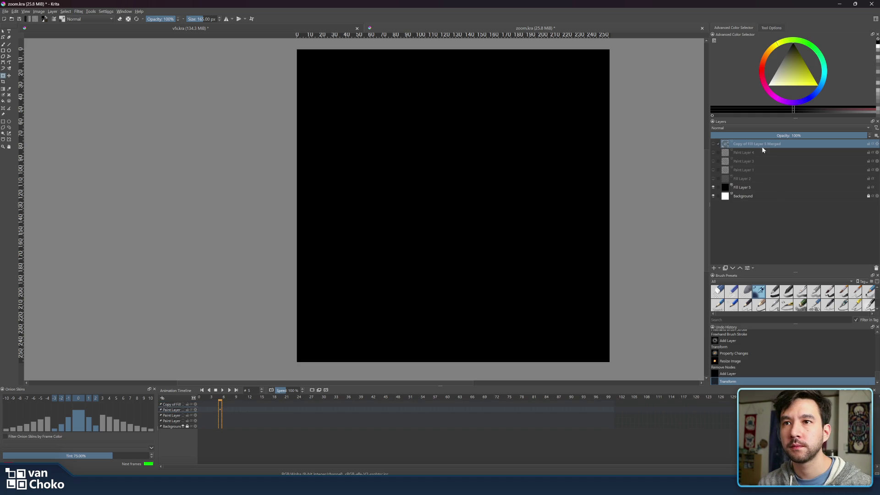
{"action": "left_click", "coordinate": [170, 26]}
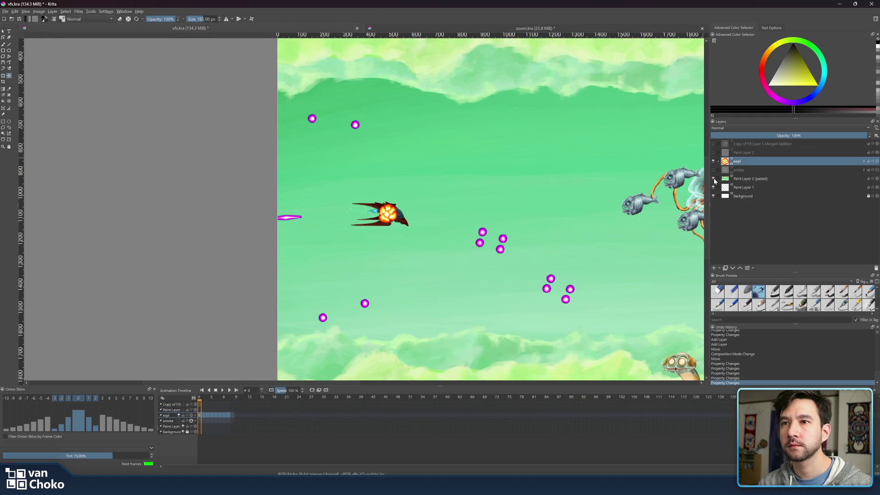
- Hide the green background, Paint Layer 1 and Background layers for a transparent canvas
{"action": "left_click", "coordinate": [713, 179]}
{"action": "left_click", "coordinate": [713, 187]}
{"action": "left_click", "coordinate": [713, 197]}
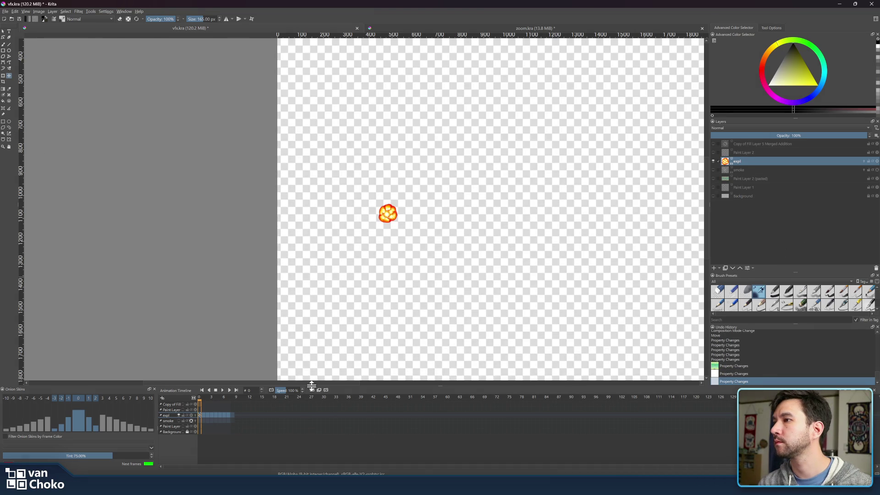
{"action": "mouse_move", "coordinate": [225, 401]}
{"action": "left_mouse_down"}
{"action": "mouse_move", "coordinate": [196, 397]}
{"action": "mouse_move", "coordinate": [239, 397]}
{"action": "mouse_move", "coordinate": [230, 400]}
{"action": "left_mouse_up"}
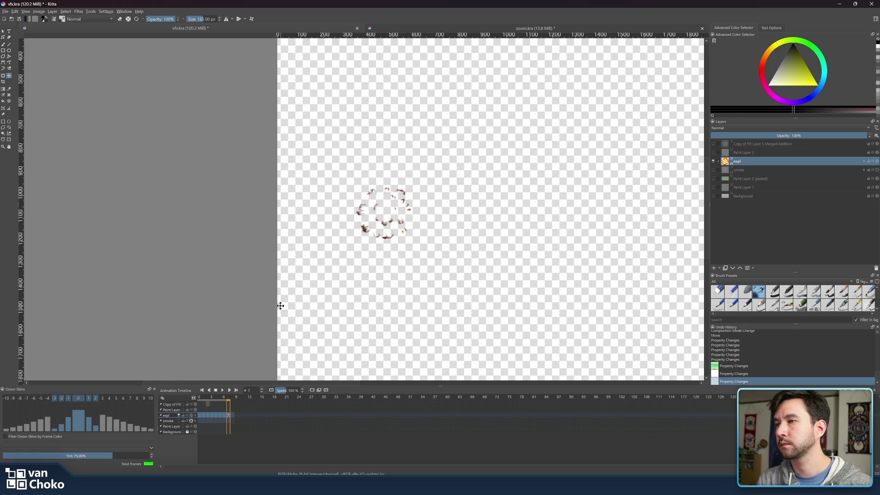
{"action": "left_click", "coordinate": [3, 76]}
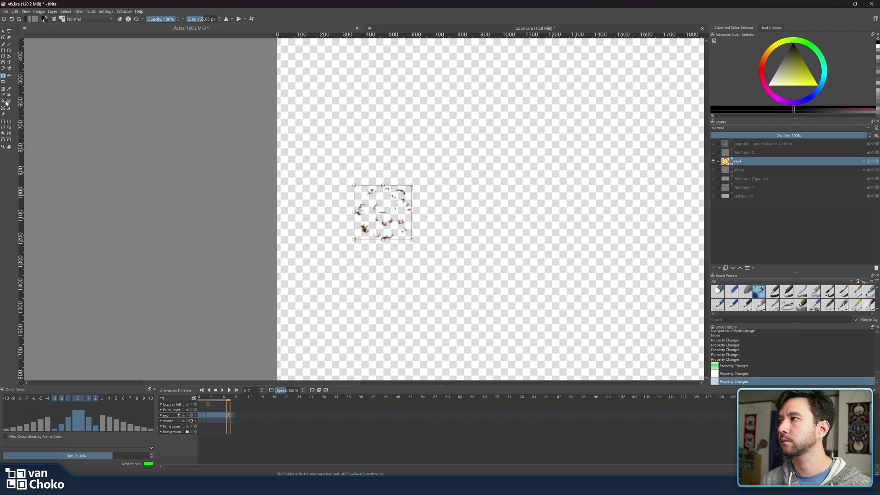
{"action": "left_click", "coordinate": [3, 82]}
- Crop vfx.kra to a 256 × 256 px box around the explosion sprite frames
{"action": "mouse_move", "coordinate": [307, 146]}
{"action": "left_mouse_down"}
{"action": "mouse_move", "coordinate": [438, 254]}
{"action": "mouse_move", "coordinate": [391, 196]}
{"action": "mouse_move", "coordinate": [388, 208]}
{"action": "mouse_move", "coordinate": [348, 207]}
{"action": "mouse_move", "coordinate": [355, 196]}
{"action": "mouse_move", "coordinate": [356, 206]}
{"action": "mouse_move", "coordinate": [366, 205]}
{"action": "left_mouse_up"}
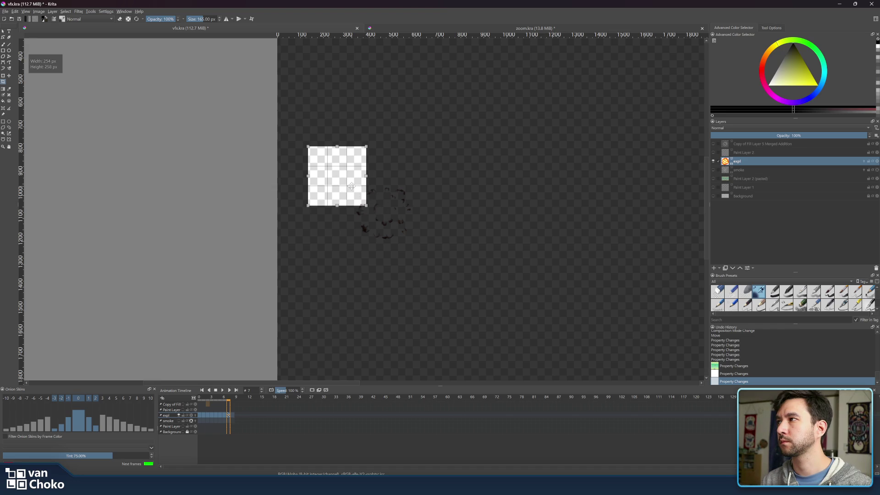
{"action": "left_click_drag", "start_coordinate": [365, 205], "coordinate": [367, 205]}
{"action": "mouse_move", "coordinate": [332, 179]}
{"action": "left_mouse_down"}
{"action": "mouse_move", "coordinate": [369, 195]}
{"action": "mouse_move", "coordinate": [384, 216]}
{"action": "left_mouse_up"}
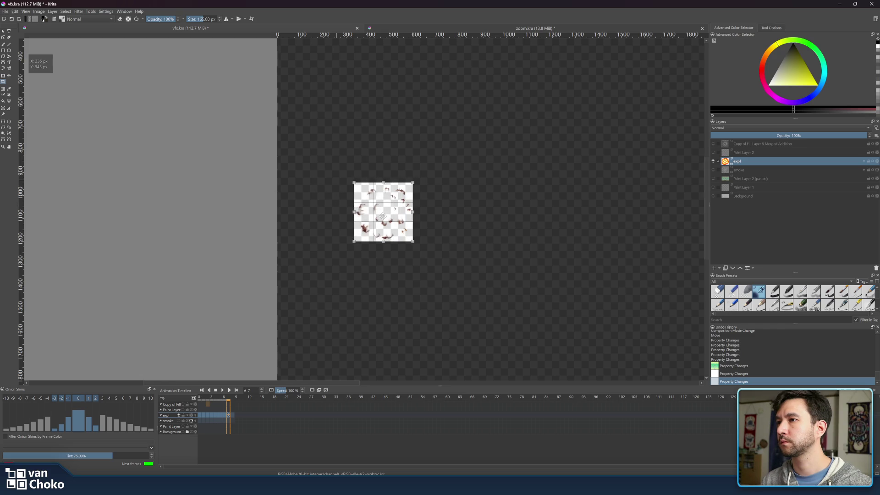
{"action": "scroll", "coordinate": [383, 216], "scroll_direction": "up", "scroll_amount": 3}
{"action": "scroll", "coordinate": [383, 216], "scroll_direction": "up", "scroll_amount": 2}
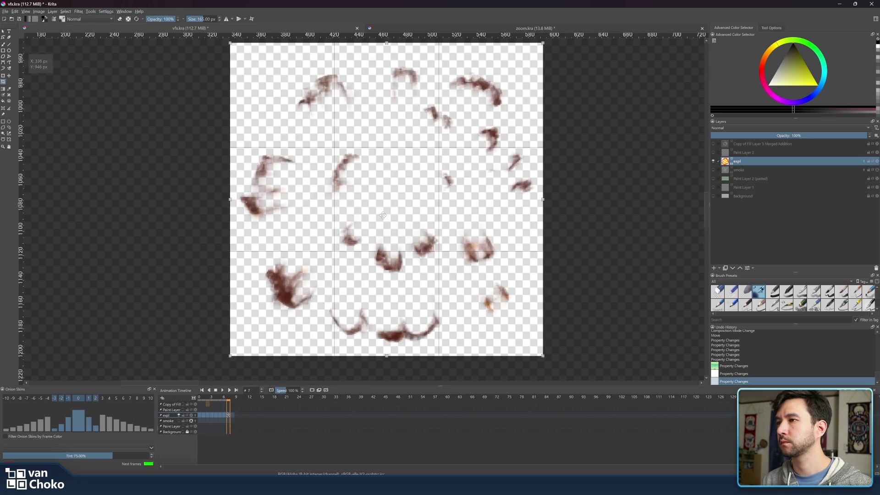
{"action": "left_click_drag", "start_coordinate": [385, 213], "coordinate": [389, 221]}
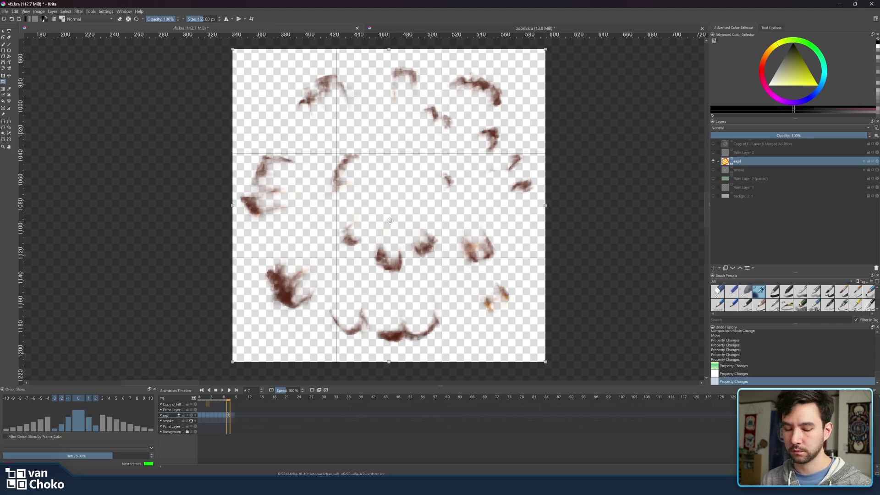
{"action": "key", "text": "Return"}
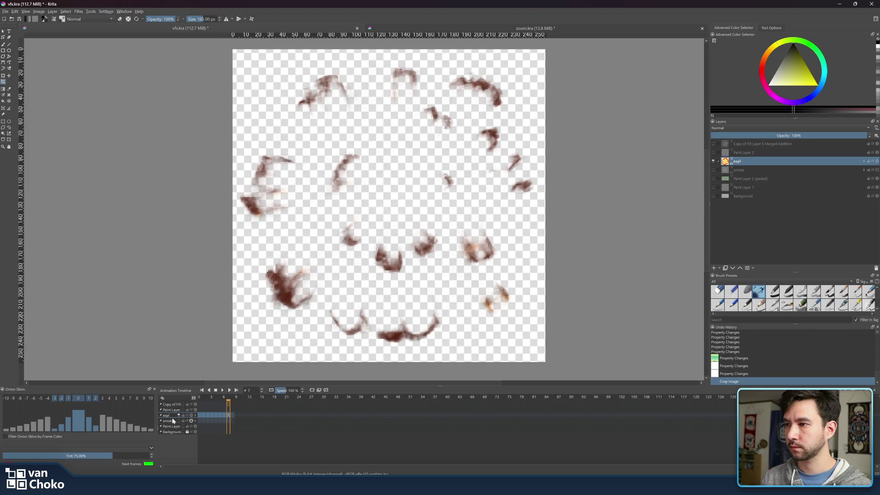
- Add vertical and horizontal guides crossing at the canvas centre
{"action": "left_click", "coordinate": [223, 391]}
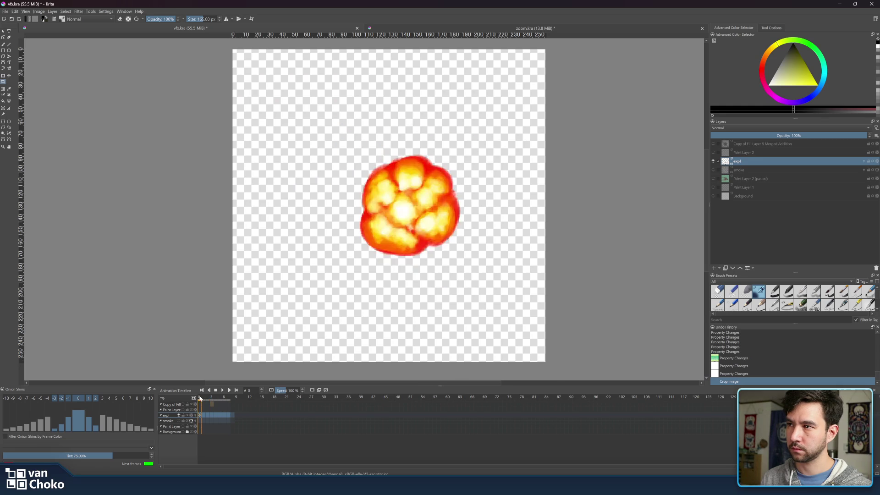
{"action": "mouse_move", "coordinate": [22, 234]}
{"action": "left_mouse_down"}
{"action": "mouse_move", "coordinate": [407, 257]}
{"action": "mouse_move", "coordinate": [389, 259]}
{"action": "left_mouse_up"}
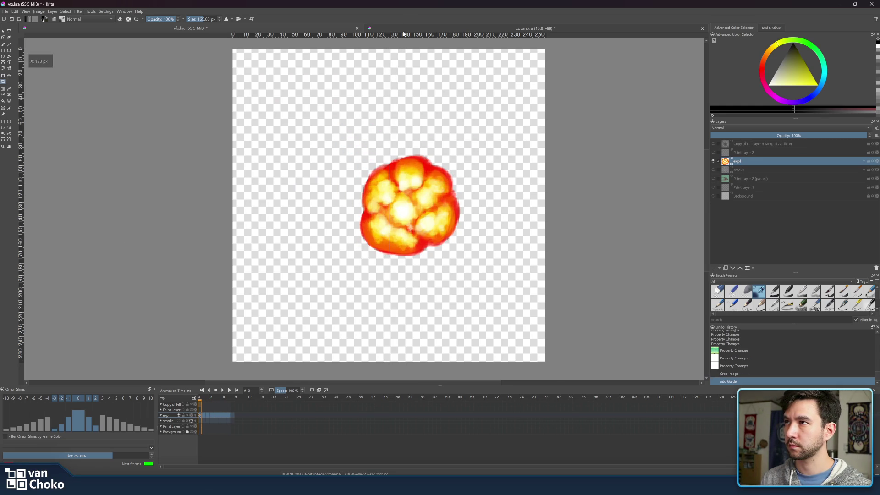
{"action": "mouse_move", "coordinate": [428, 202]}
{"action": "left_mouse_down"}
{"action": "mouse_move", "coordinate": [497, 227]}
{"action": "mouse_move", "coordinate": [495, 209]}
{"action": "left_mouse_up"}
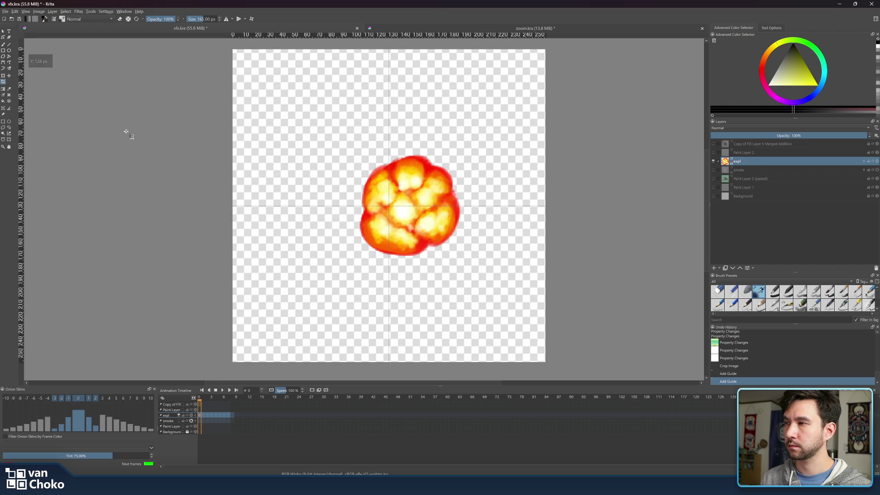
- Centre the explosion on the guides in frames 0, 1 and 2
{"action": "left_click", "coordinate": [8, 76]}
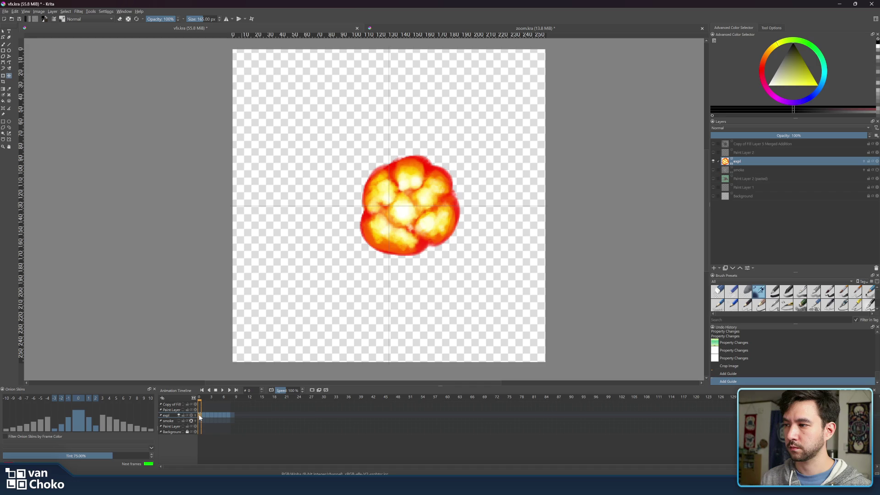
{"action": "left_click_drag", "start_coordinate": [473, 231], "coordinate": [452, 228]}
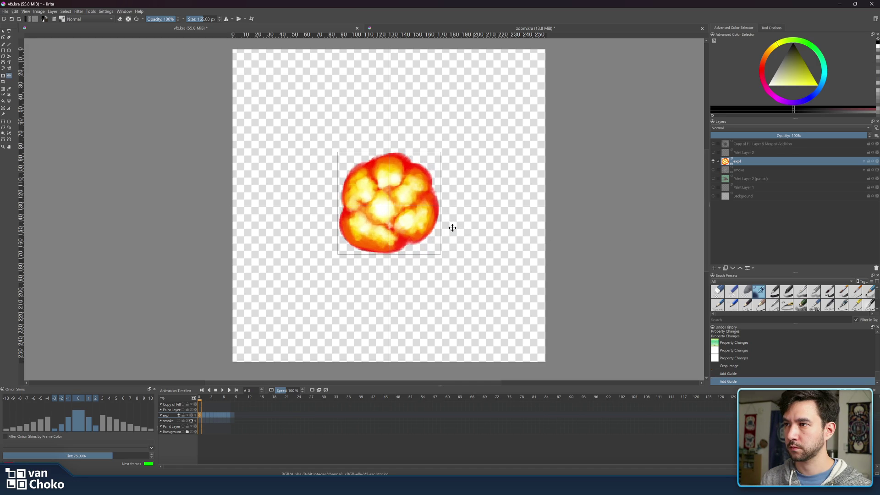
{"action": "left_click", "coordinate": [204, 415]}
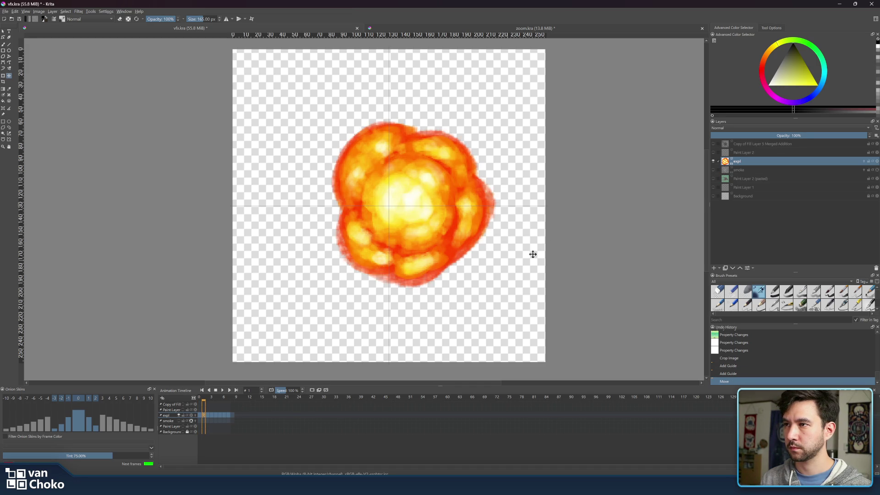
{"action": "left_click_drag", "start_coordinate": [481, 224], "coordinate": [457, 228]}
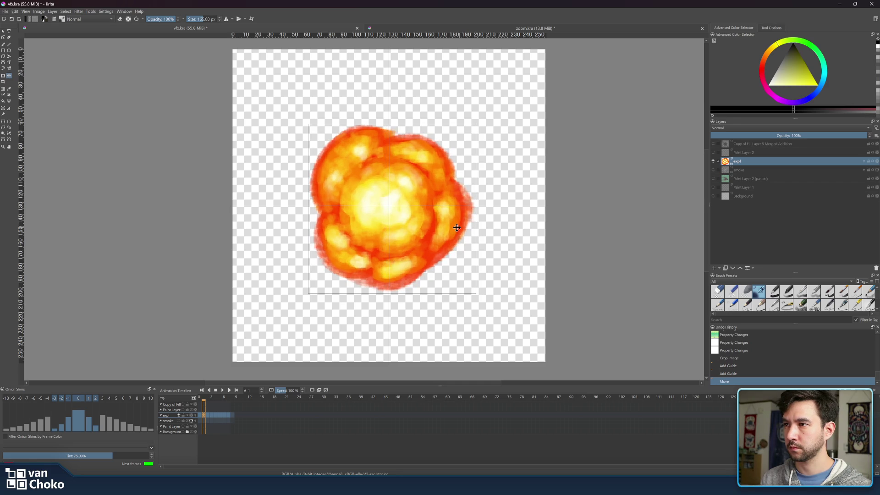
{"action": "left_click", "coordinate": [204, 399]}
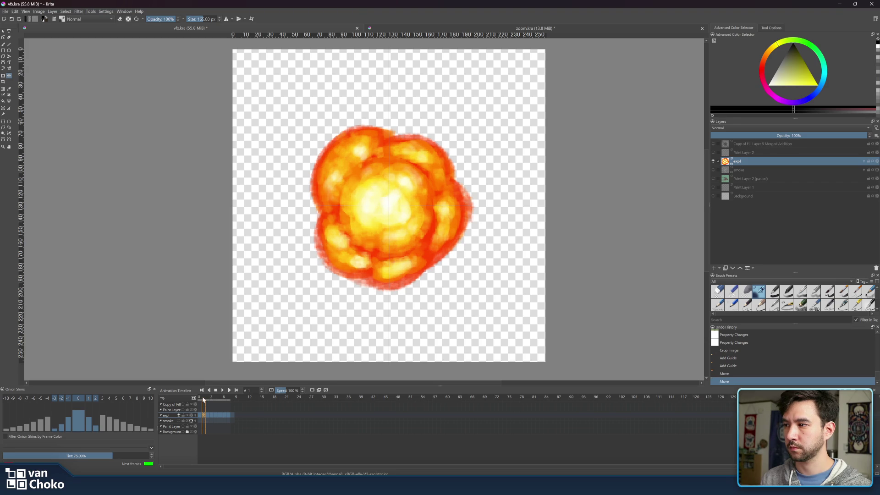
{"action": "left_click", "coordinate": [206, 397]}
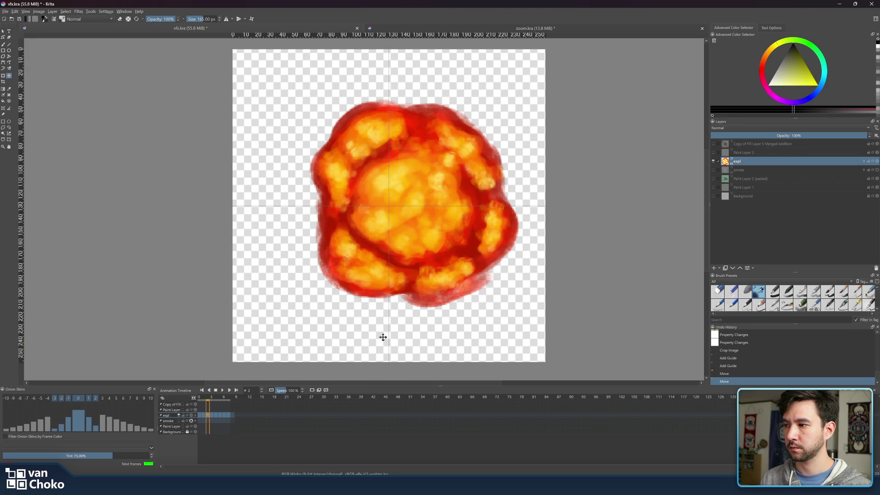
{"action": "left_click_drag", "start_coordinate": [473, 242], "coordinate": [449, 246]}
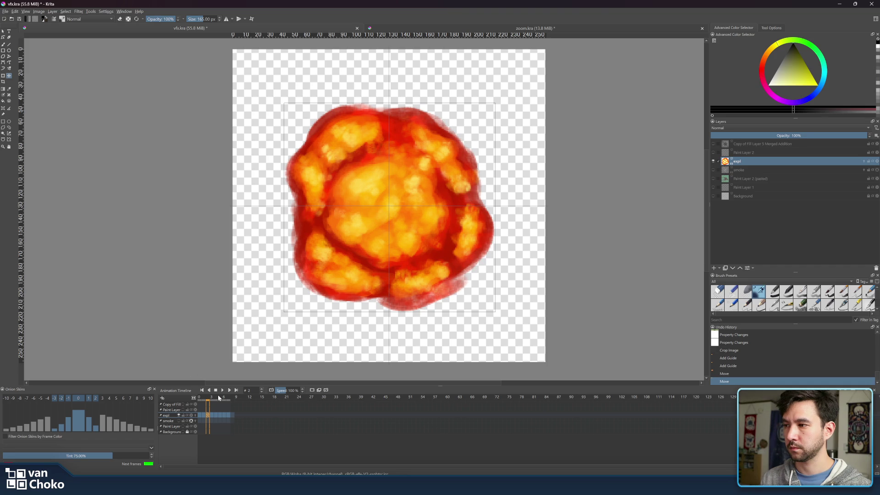
- Centre the explosion on the guides in frames 3, 4 and 5
{"action": "left_click_drag", "start_coordinate": [206, 399], "coordinate": [212, 400]}
{"action": "left_click_drag", "start_coordinate": [501, 230], "coordinate": [474, 243]}
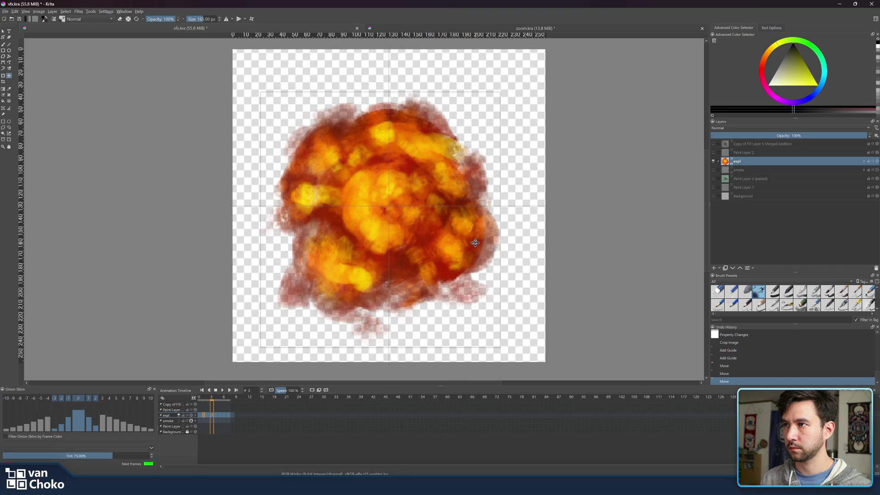
{"action": "left_click", "coordinate": [216, 400]}
{"action": "mouse_move", "coordinate": [475, 233]}
{"action": "left_mouse_down"}
{"action": "mouse_move", "coordinate": [459, 256]}
{"action": "mouse_move", "coordinate": [454, 246]}
{"action": "left_mouse_up"}
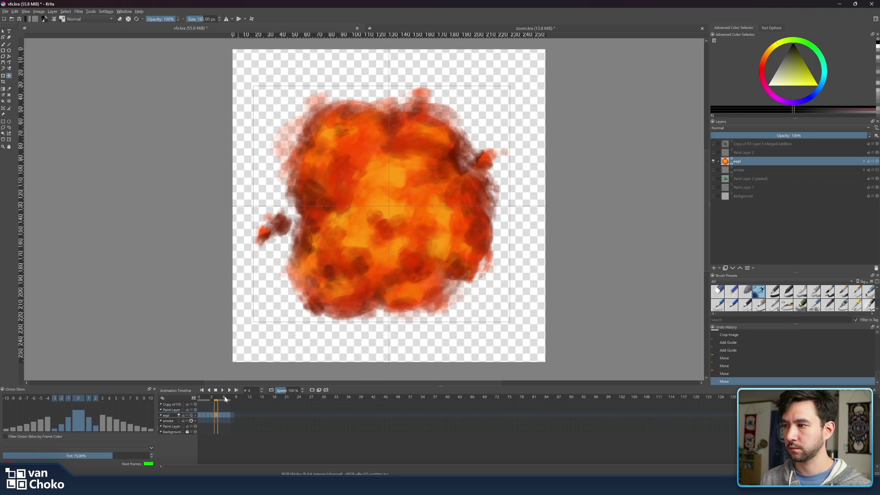
{"action": "left_click", "coordinate": [220, 398]}
{"action": "key", "text": "shift+Left"}
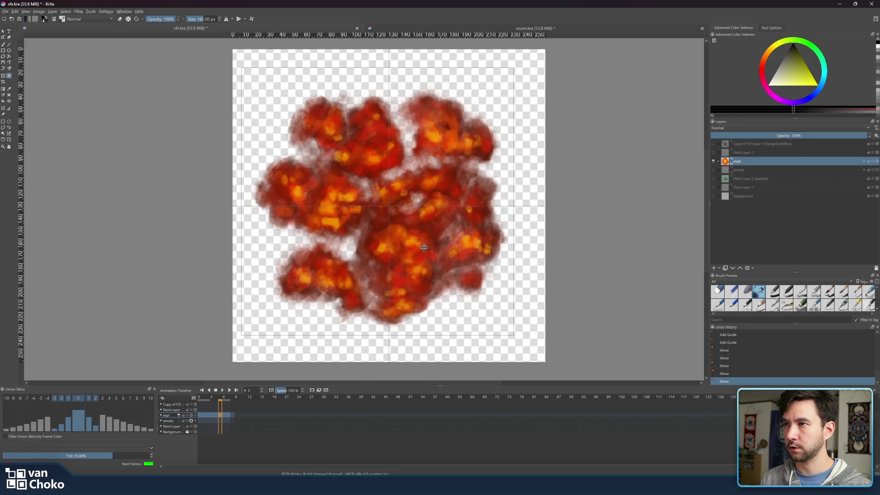
{"action": "left_click_drag", "start_coordinate": [424, 248], "coordinate": [424, 242]}
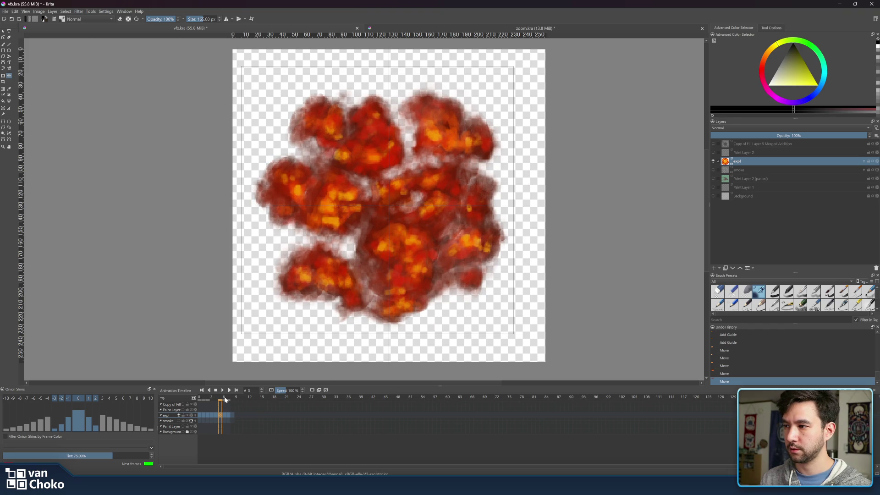
- Play and scrub the animation to review the explosion's alignment
{"action": "left_click", "coordinate": [225, 398]}
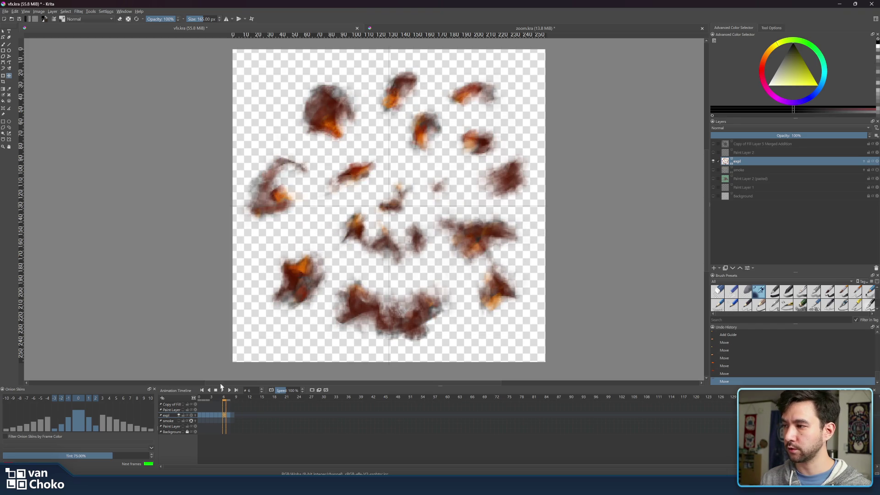
{"action": "left_click", "coordinate": [223, 391]}
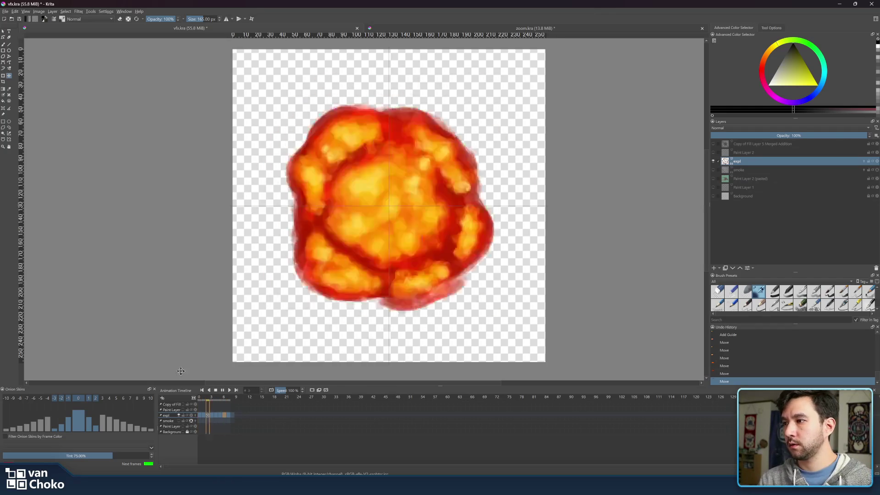
{"action": "left_click", "coordinate": [200, 398]}
{"action": "mouse_move", "coordinate": [200, 399]}
{"action": "left_mouse_down"}
{"action": "mouse_move", "coordinate": [242, 405]}
{"action": "mouse_move", "coordinate": [199, 406]}
{"action": "left_mouse_up"}
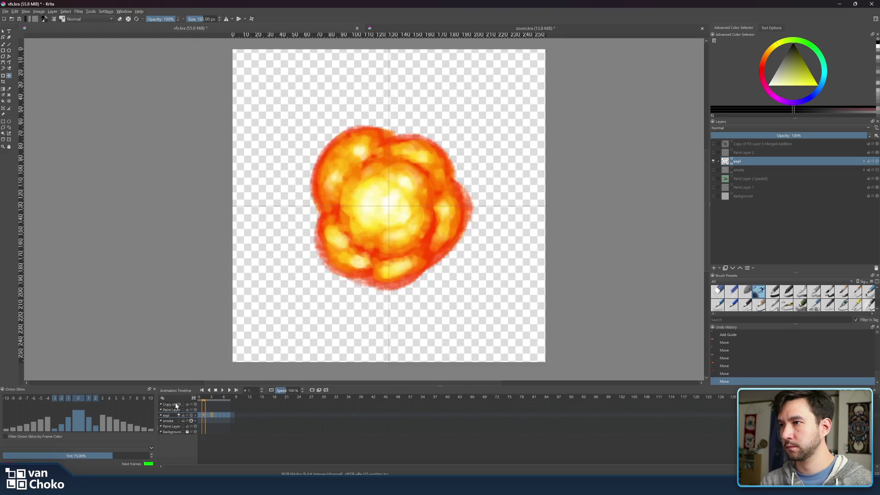
- Make the smoke layer active and visible, and hide the expl fire layer
{"action": "scroll", "coordinate": [678, 346], "scroll_direction": "down", "scroll_amount": 5}
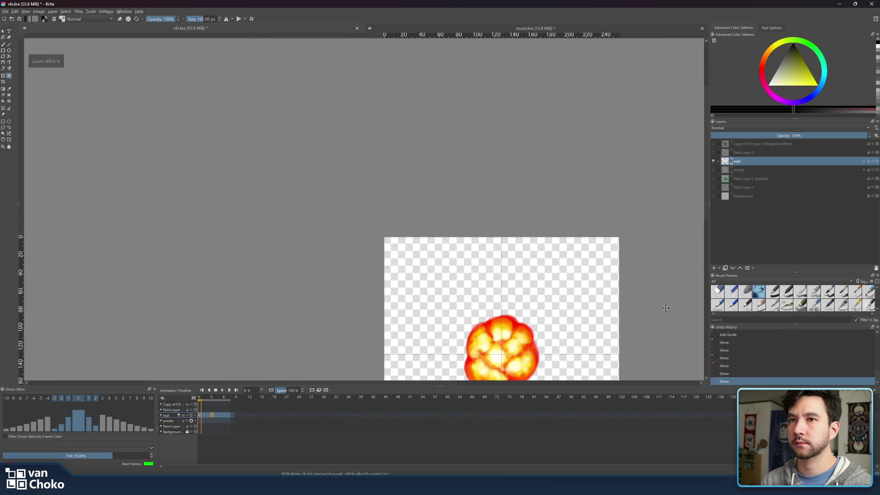
{"action": "scroll", "coordinate": [678, 346], "scroll_direction": "up", "scroll_amount": 4}
{"action": "left_click", "coordinate": [756, 169]}
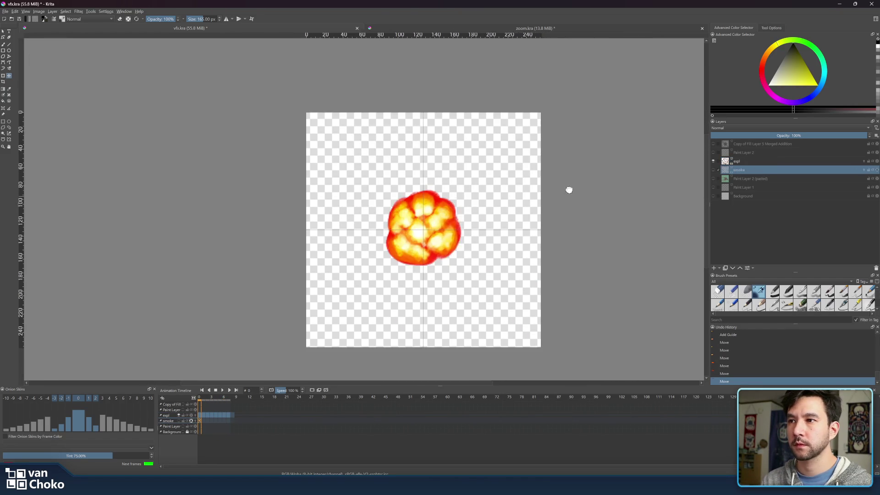
{"action": "left_click", "coordinate": [714, 170]}
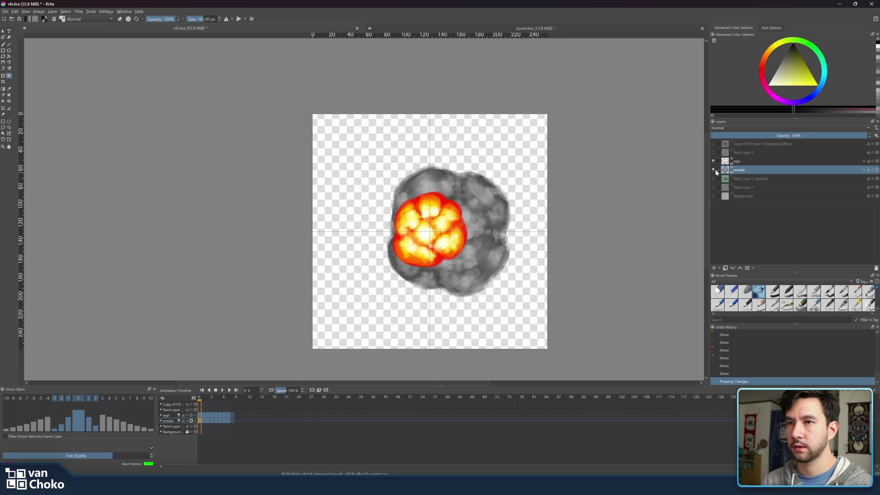
{"action": "left_click", "coordinate": [714, 161]}
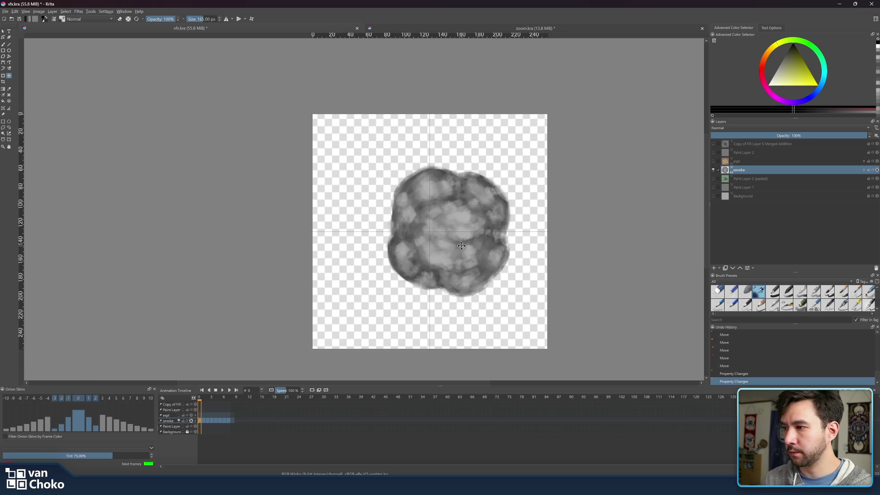
- Centre the smoke drawing on the guides in frames 7, 6 and 5
{"action": "left_click", "coordinate": [229, 421]}
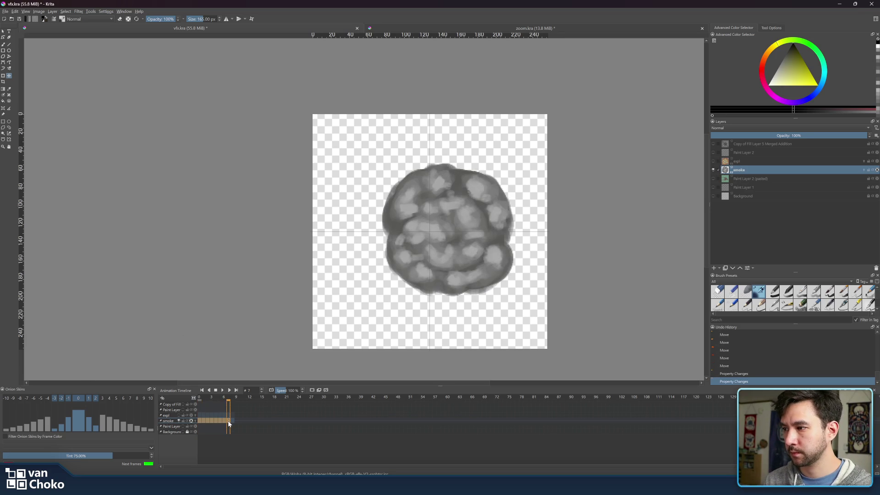
{"action": "left_click_drag", "start_coordinate": [459, 269], "coordinate": [439, 269]}
{"action": "left_click", "coordinate": [225, 421]}
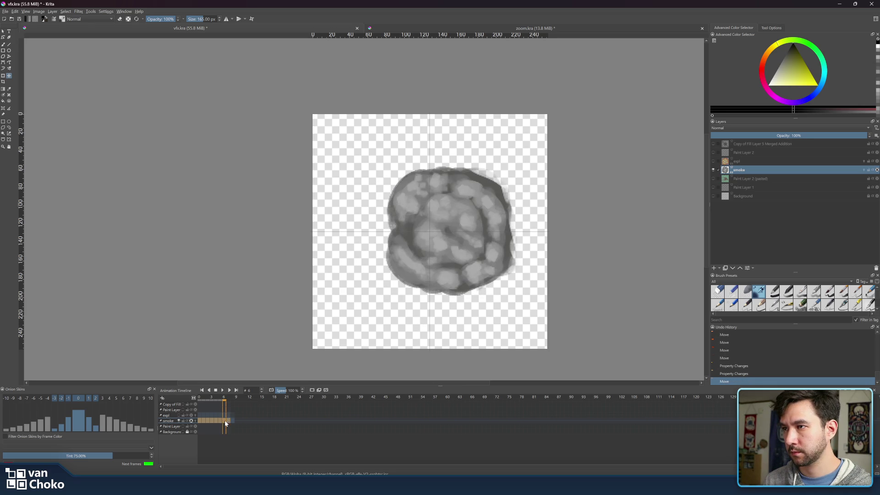
{"action": "left_click_drag", "start_coordinate": [458, 264], "coordinate": [439, 262]}
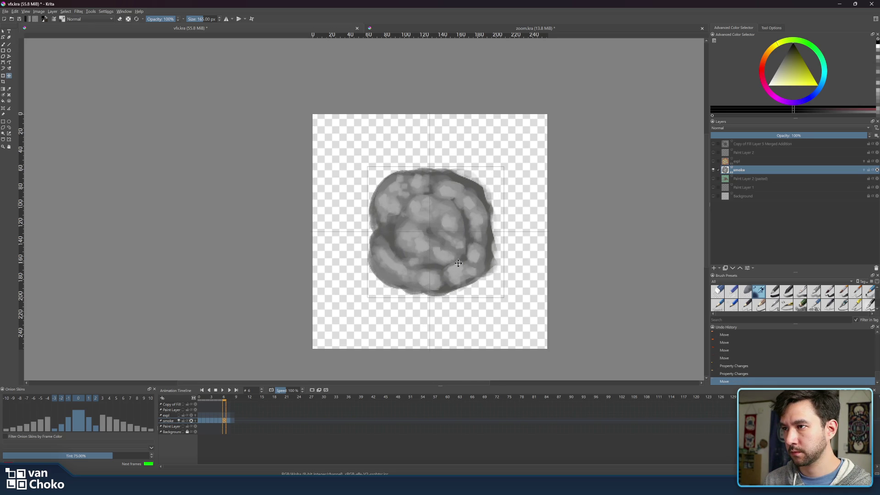
{"action": "left_click", "coordinate": [226, 397]}
{"action": "left_click", "coordinate": [222, 399]}
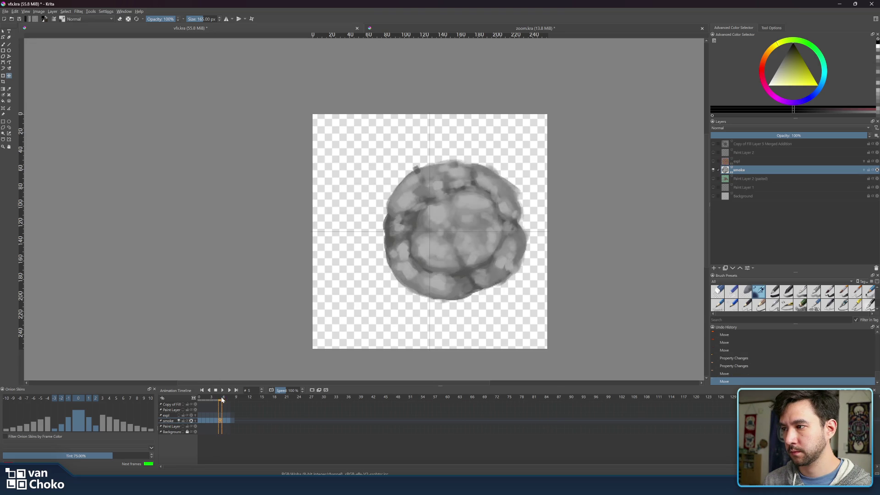
{"action": "mouse_move", "coordinate": [453, 259]}
{"action": "left_mouse_down"}
{"action": "mouse_move", "coordinate": [459, 249]}
{"action": "mouse_move", "coordinate": [445, 270]}
{"action": "left_mouse_up"}
- Centre the smoke drawing on the guides in frames 3 and 2
{"action": "left_click", "coordinate": [216, 399]}
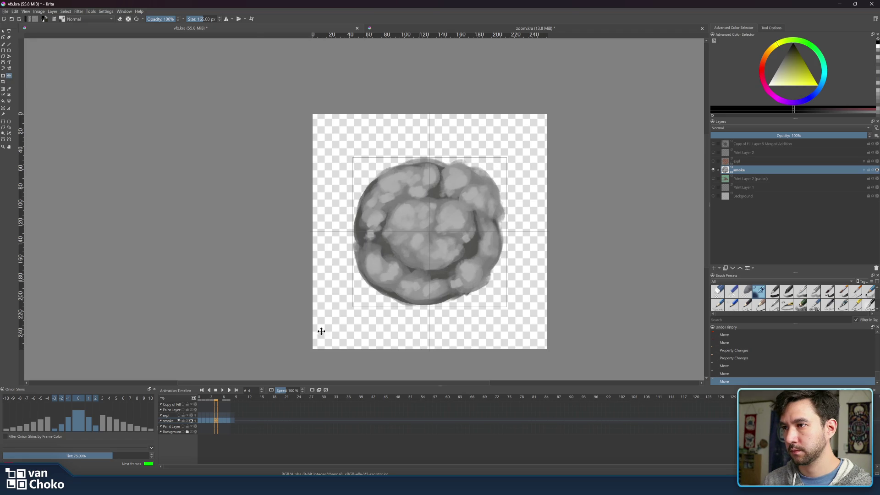
{"action": "left_click", "coordinate": [212, 400]}
{"action": "left_click_drag", "start_coordinate": [506, 214], "coordinate": [482, 216]}
{"action": "left_click_drag", "start_coordinate": [455, 266], "coordinate": [457, 266]}
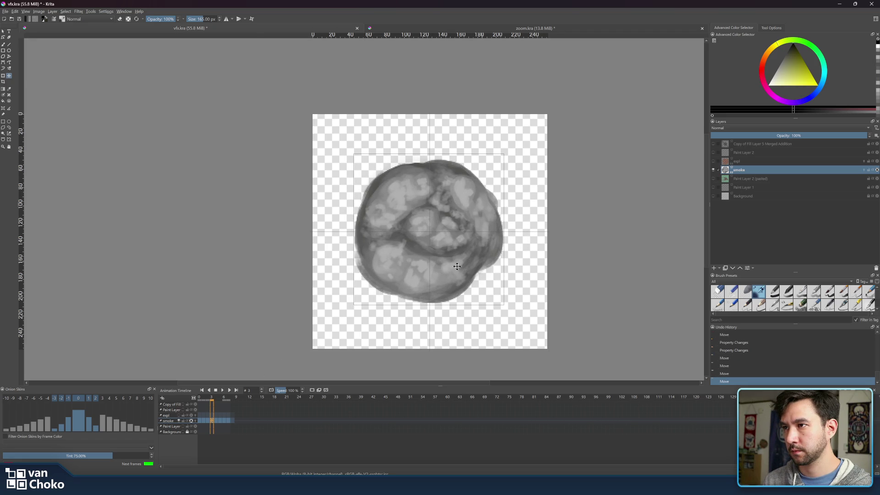
{"action": "left_click", "coordinate": [207, 400]}
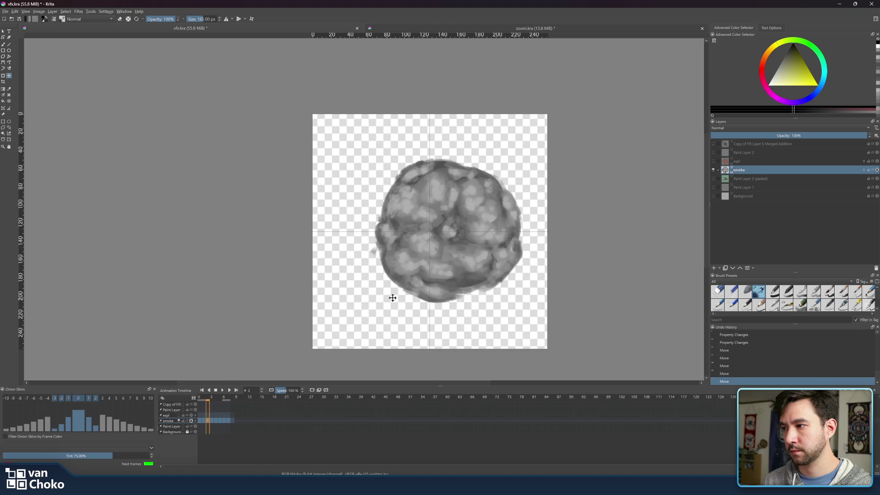
{"action": "left_click_drag", "start_coordinate": [477, 254], "coordinate": [456, 257]}
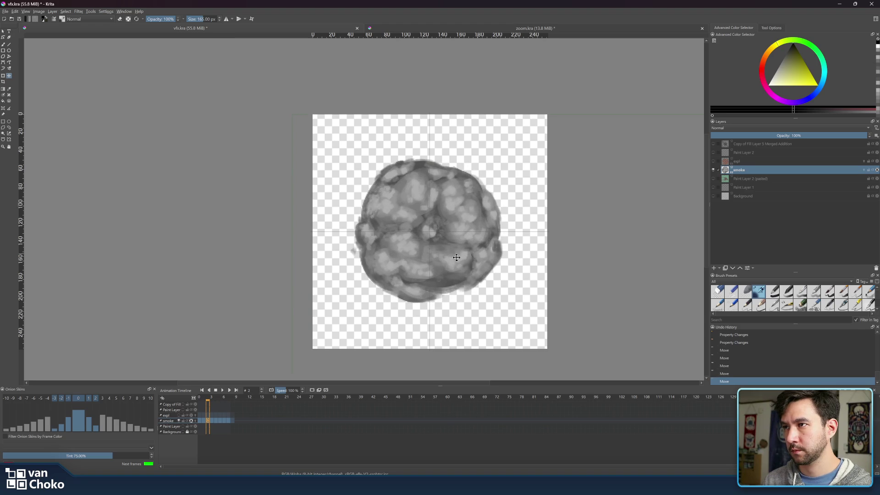
- Centre the smoke in frames 1 and 0, then preview the looping smoke animation
{"action": "left_click", "coordinate": [203, 399]}
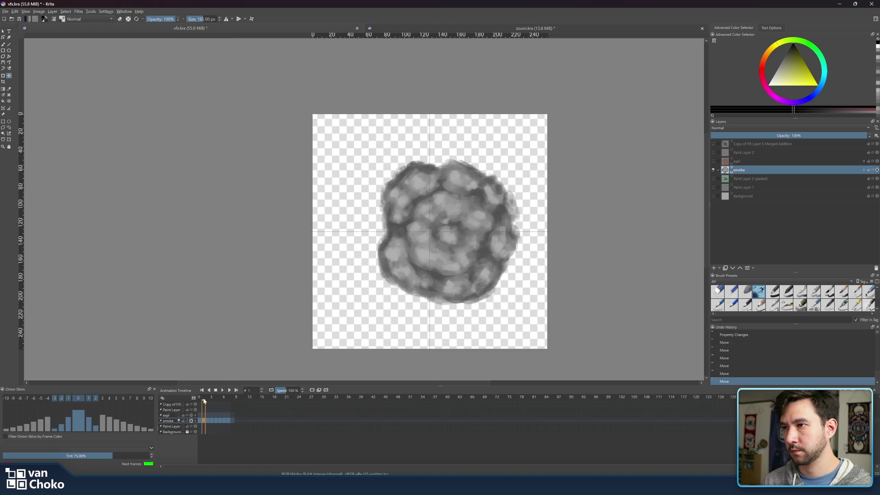
{"action": "left_click_drag", "start_coordinate": [478, 266], "coordinate": [461, 266]}
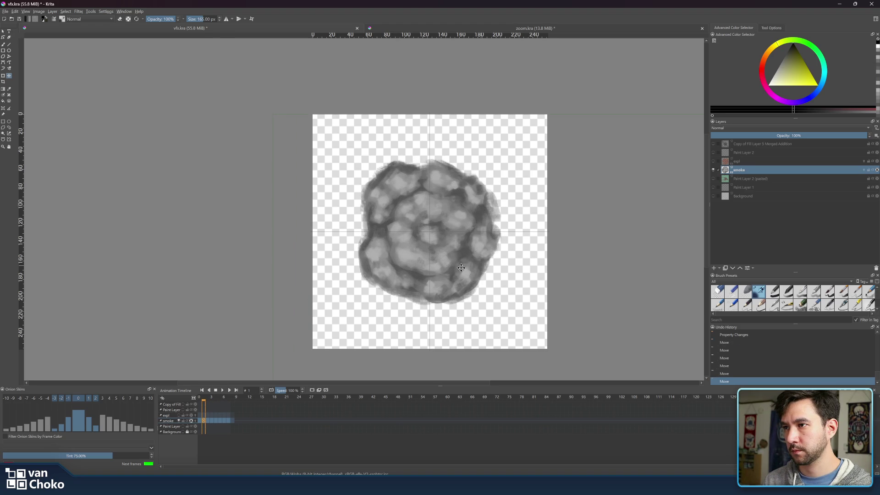
{"action": "left_click", "coordinate": [200, 400]}
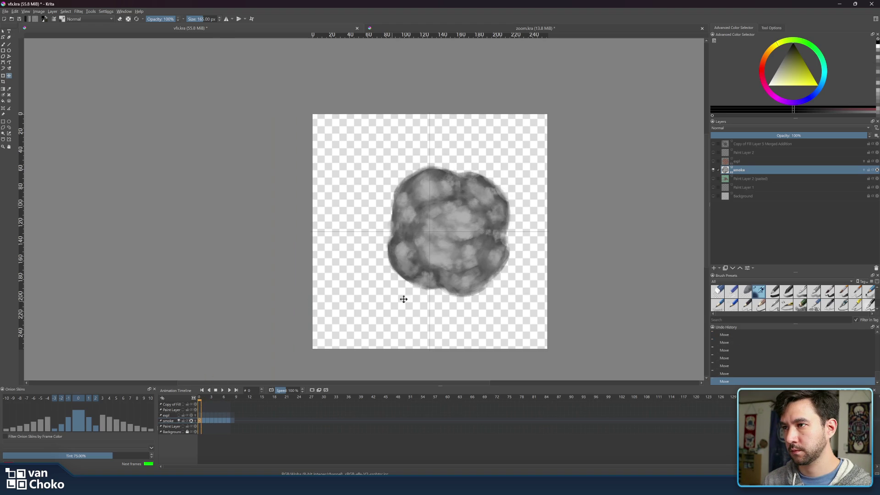
{"action": "left_click_drag", "start_coordinate": [470, 251], "coordinate": [451, 255]}
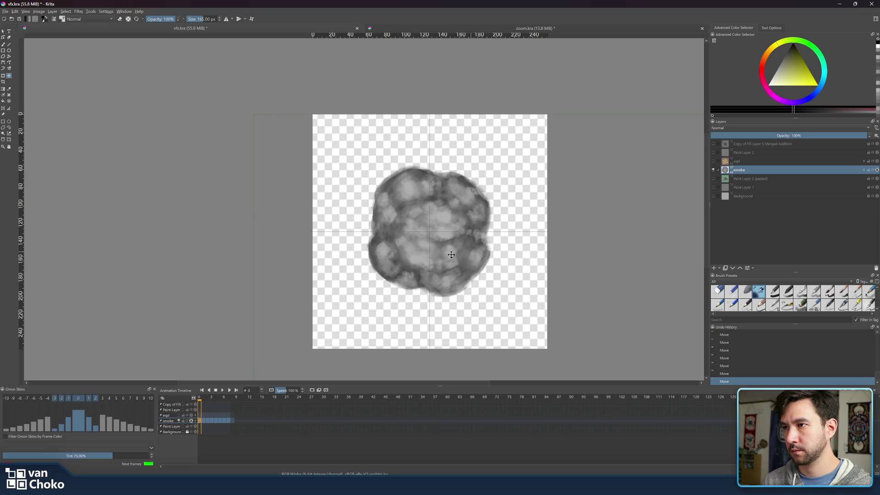
{"action": "left_click", "coordinate": [223, 390]}
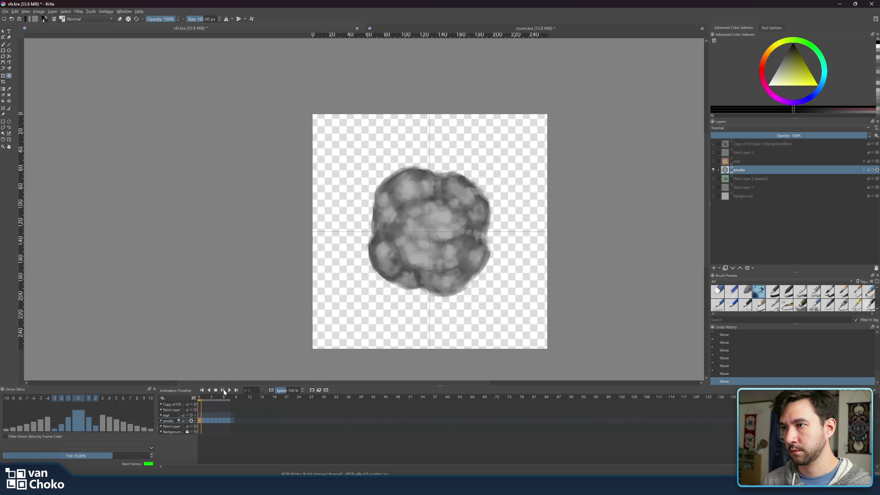
{"action": "left_click", "coordinate": [224, 390]}
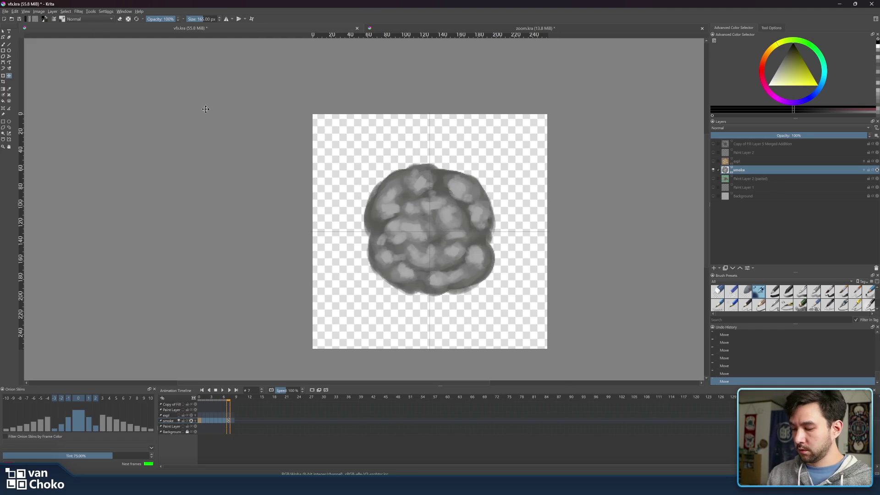
- Save a copy of the document as vfx2.kra
{"action": "key", "text": "ctrl+shift+s"}
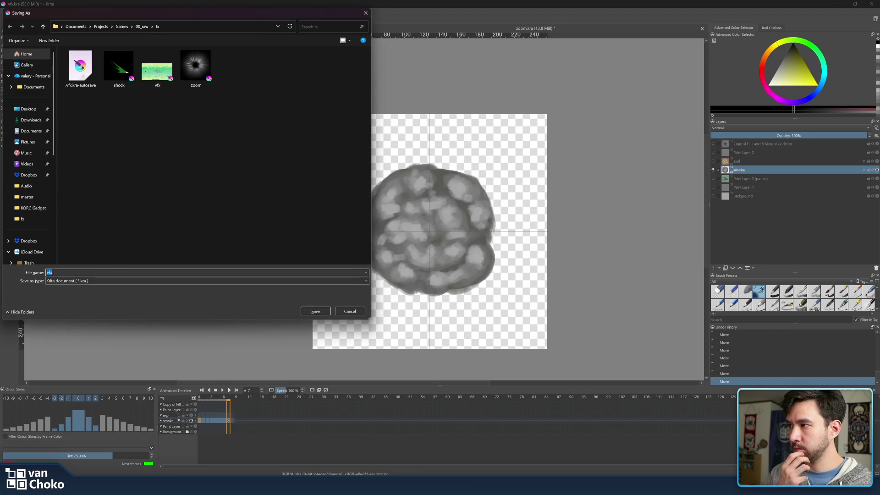
{"action": "type", "text": "2"}
{"action": "key", "text": "Return"}
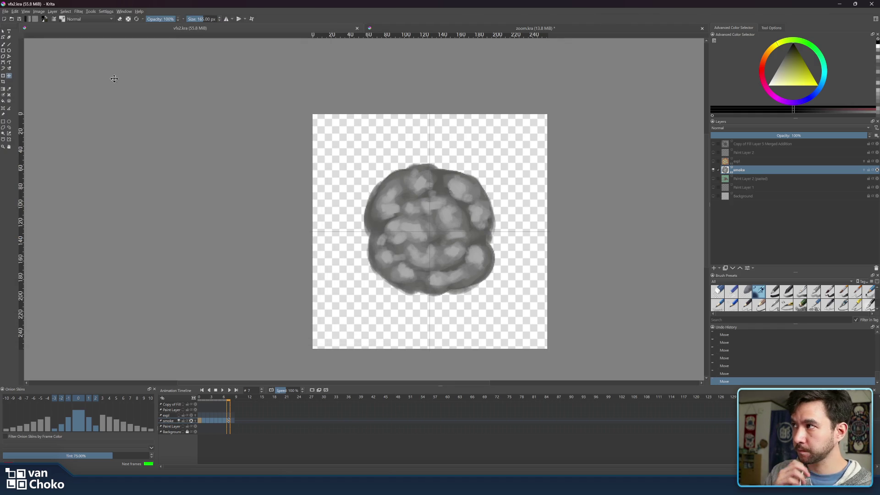
{"action": "left_click", "coordinate": [6, 12]}
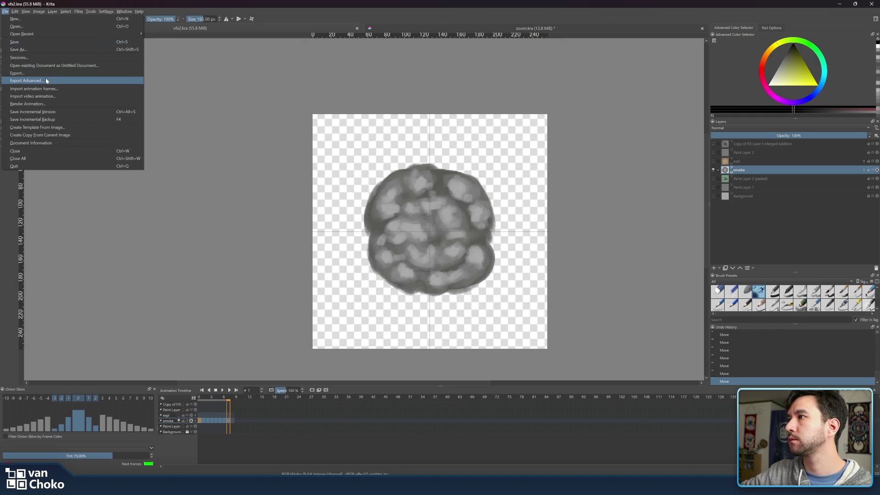
- Open Render Animation and create a new folder named smoke inside raw
{"action": "left_click", "coordinate": [54, 104]}
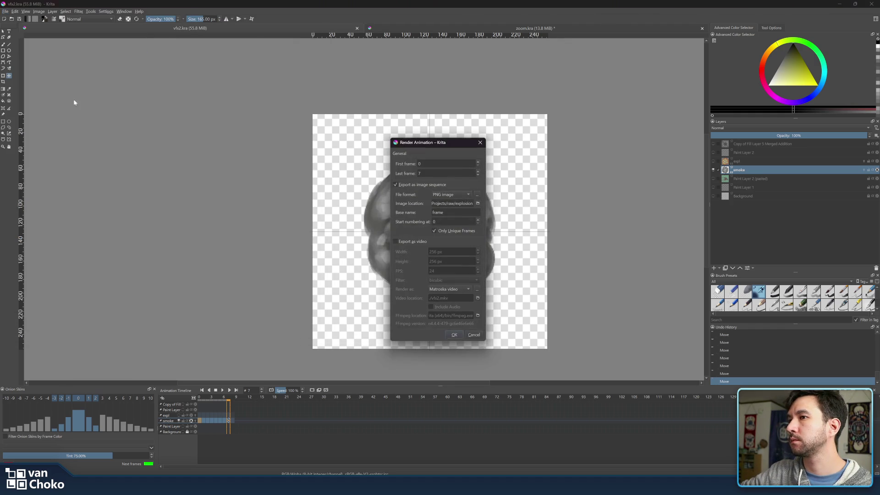
{"action": "left_click", "coordinate": [478, 203]}
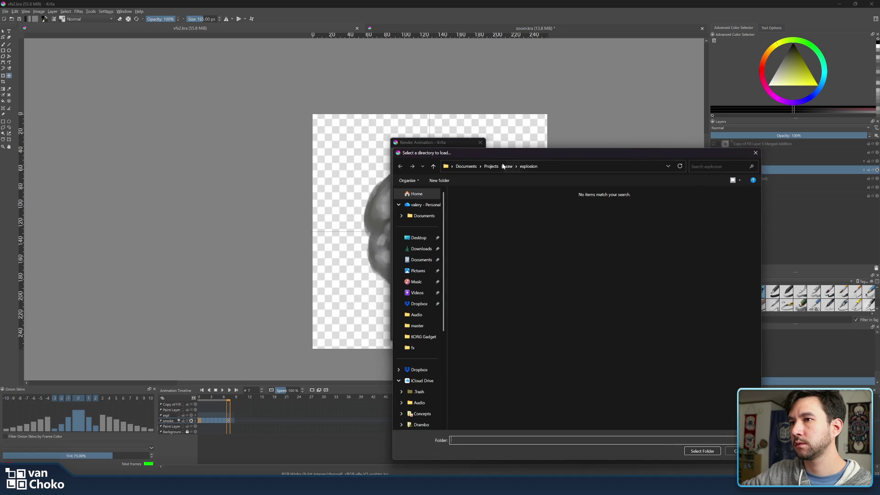
{"action": "left_click", "coordinate": [507, 166]}
{"action": "right_click", "coordinate": [522, 239]}
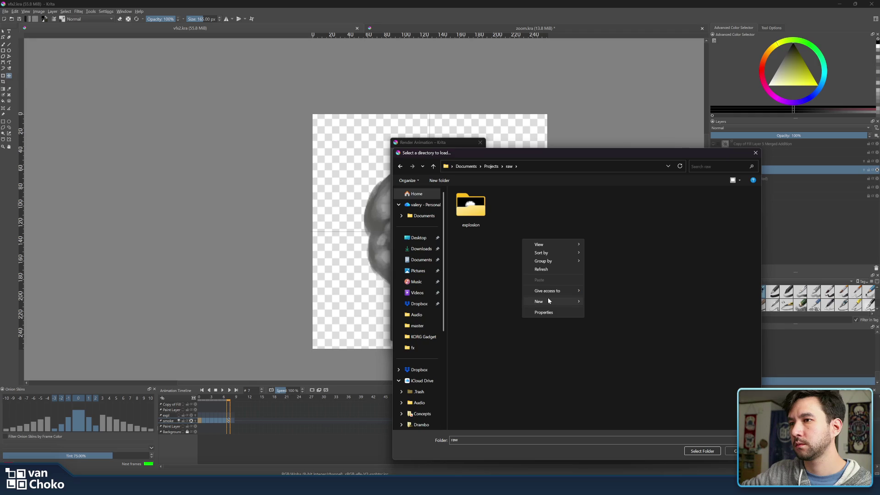
{"action": "mouse_move", "coordinate": [548, 300]}
{"action": "left_click", "coordinate": [597, 302]}
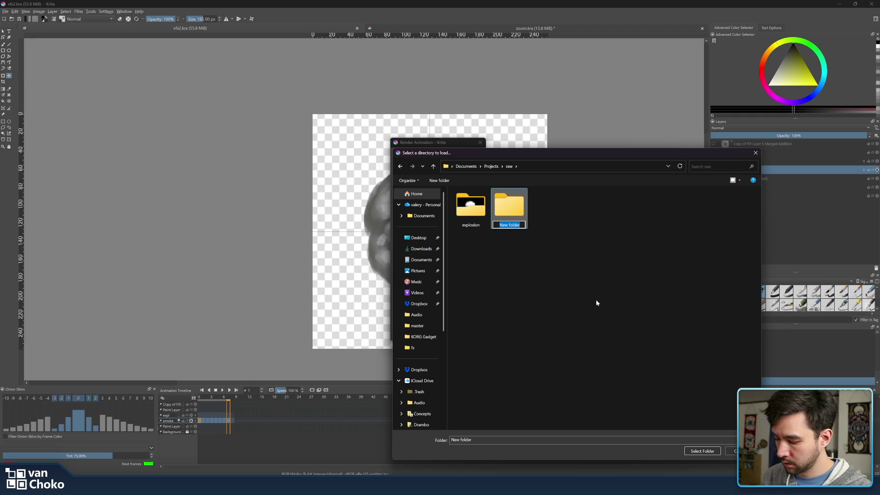
{"action": "type", "text": "ex"}
{"action": "key", "text": "BackSpace"}
{"action": "key", "text": "BackSpace"}
{"action": "type", "text": "sm"}
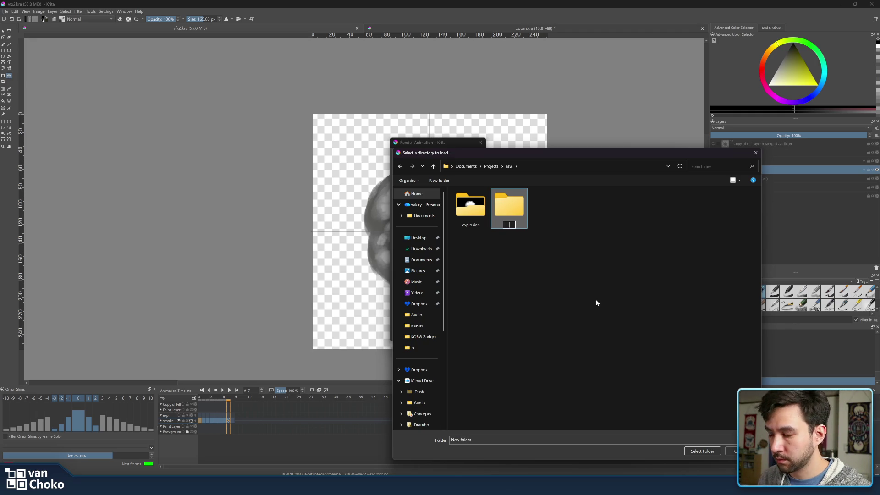
{"action": "type", "text": "oke"}
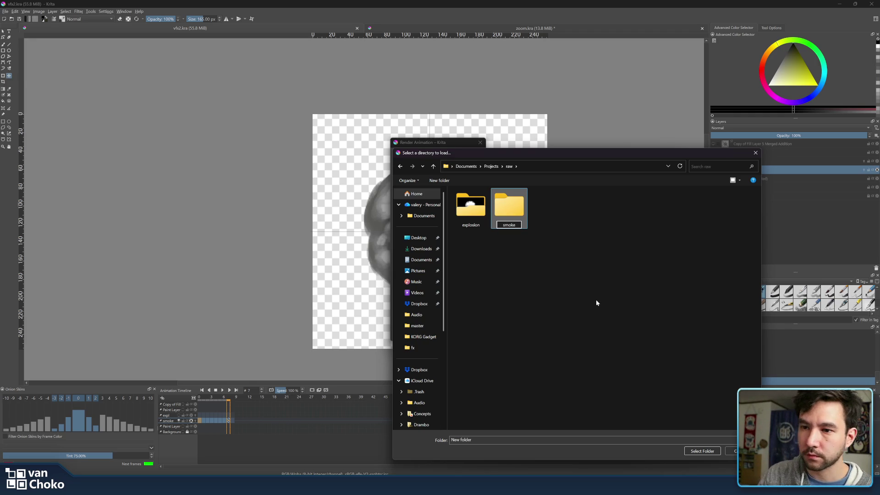
{"action": "key", "text": "Return"}
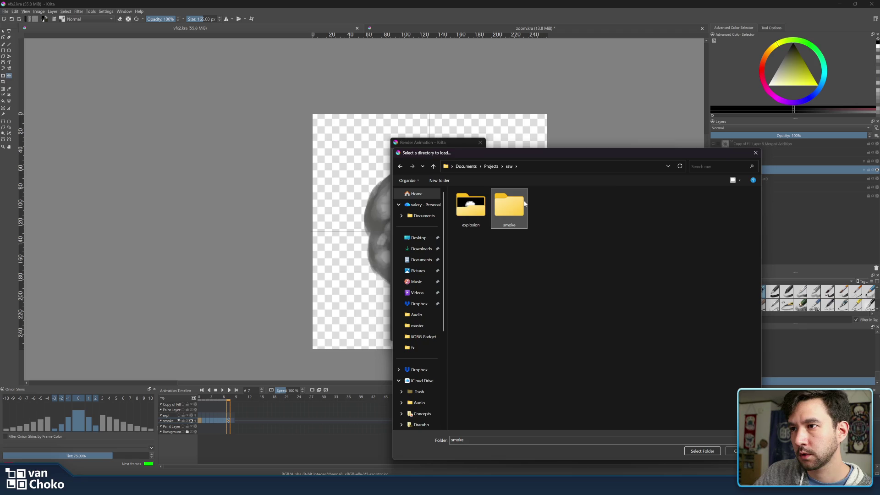
- Set smoke as the destination and render frames 0–7 as a PNG image sequence
{"action": "double_click", "coordinate": [523, 203]}
{"action": "left_click", "coordinate": [712, 452]}
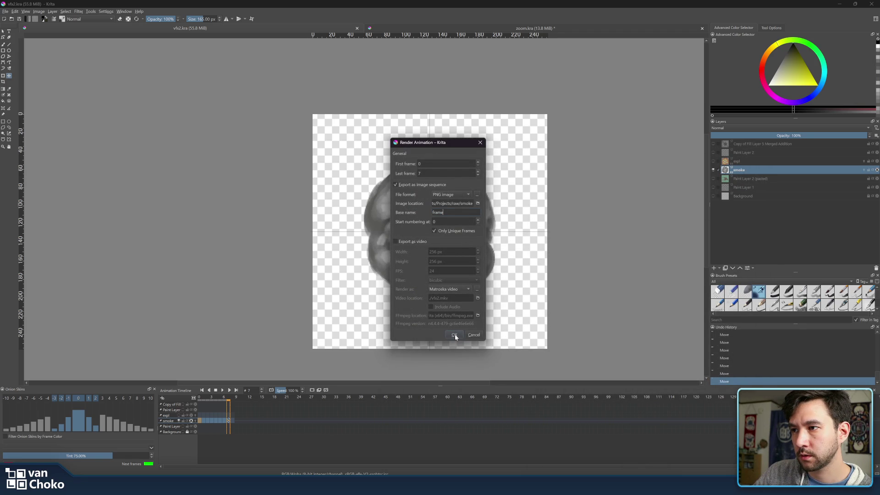
{"action": "left_click", "coordinate": [456, 289]}
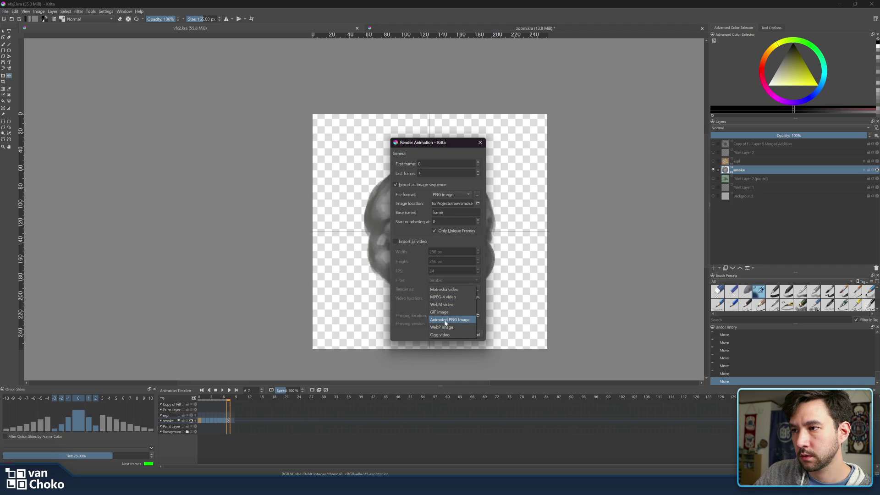
{"action": "left_click", "coordinate": [411, 286]}
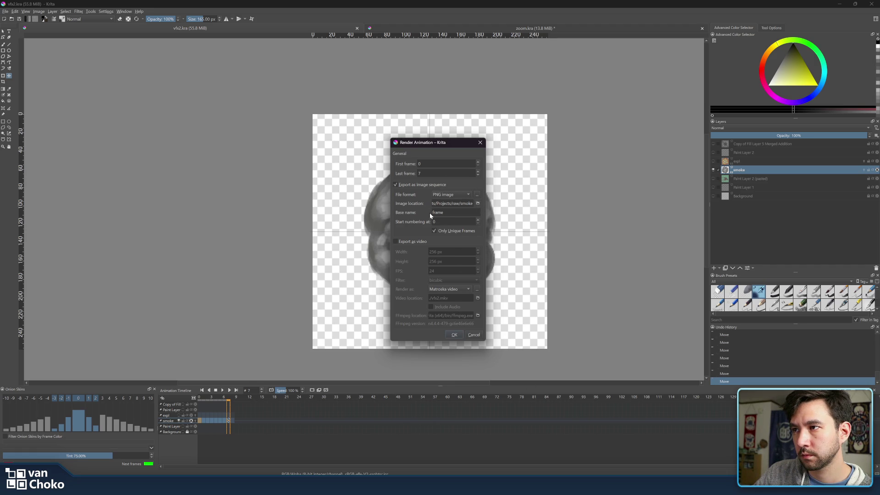
{"action": "left_click", "coordinate": [454, 335]}
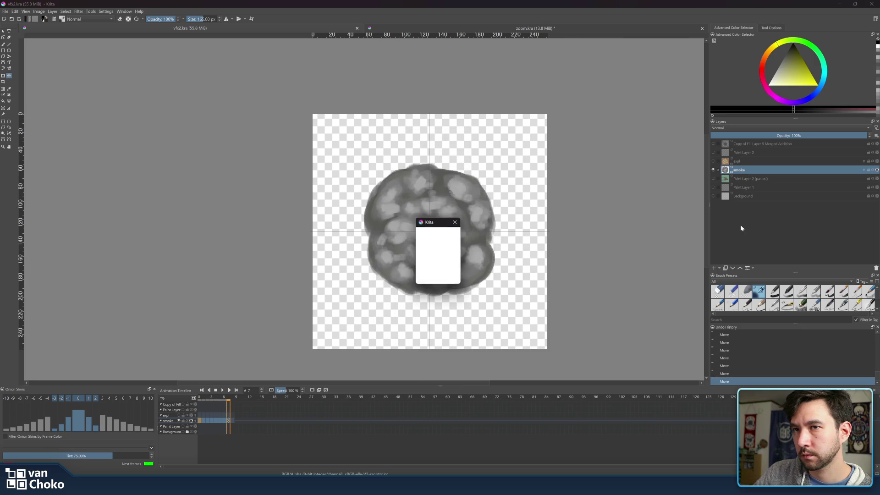
- Show the expl layer, hide the smoke layer, and make expl active
{"action": "left_click", "coordinate": [713, 161]}
{"action": "left_click", "coordinate": [713, 170]}
{"action": "left_click", "coordinate": [754, 162]}
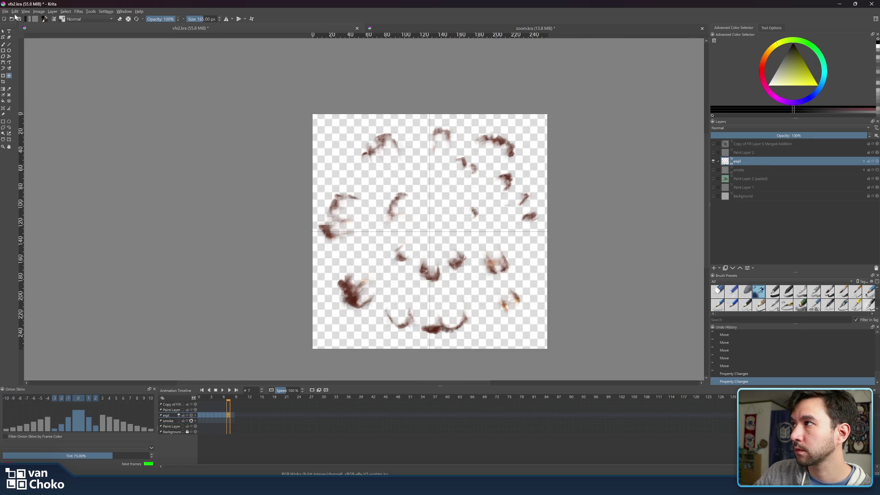
- Reopen Render Animation and create a new explosion2 folder inside raw
{"action": "left_click", "coordinate": [5, 11]}
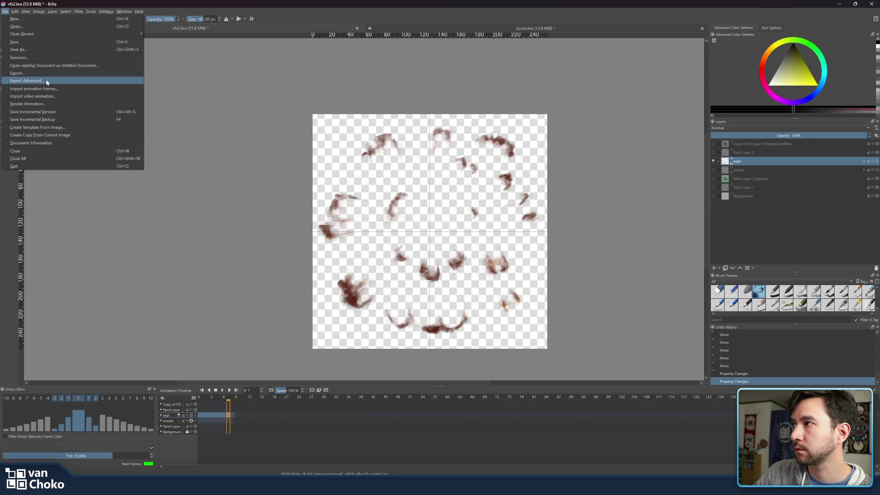
{"action": "left_click", "coordinate": [52, 103]}
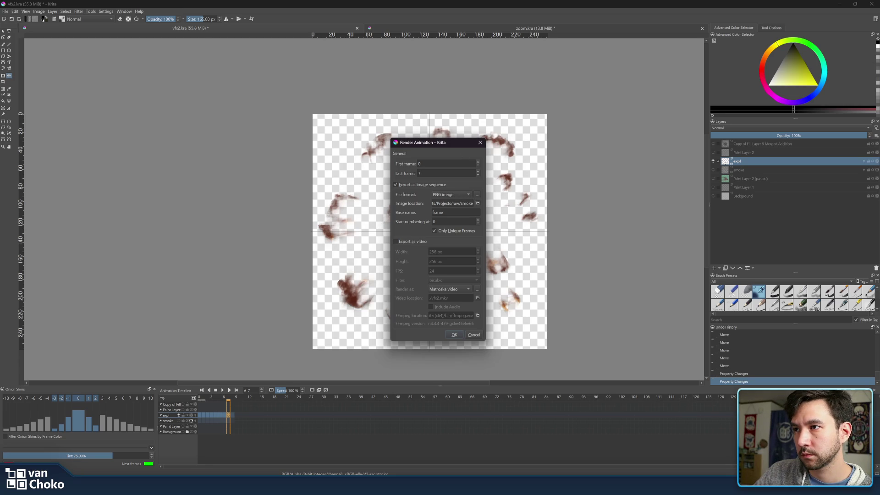
{"action": "left_click", "coordinate": [478, 204]}
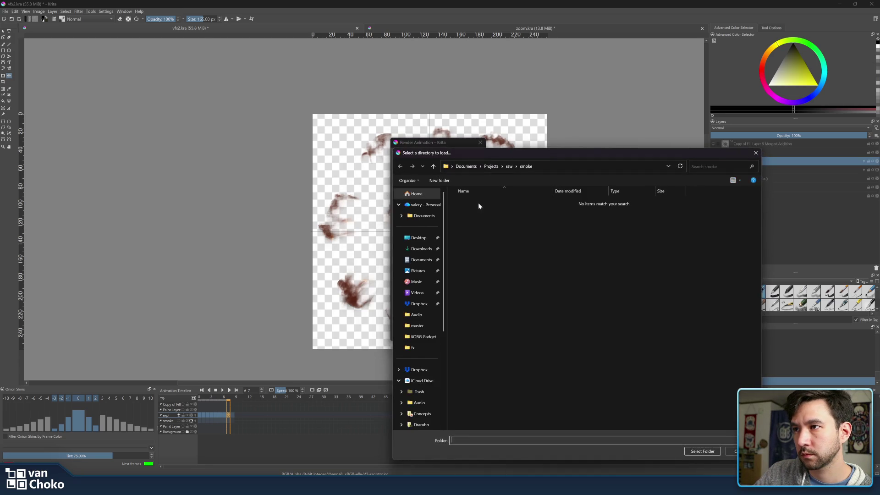
{"action": "left_click", "coordinate": [509, 167]}
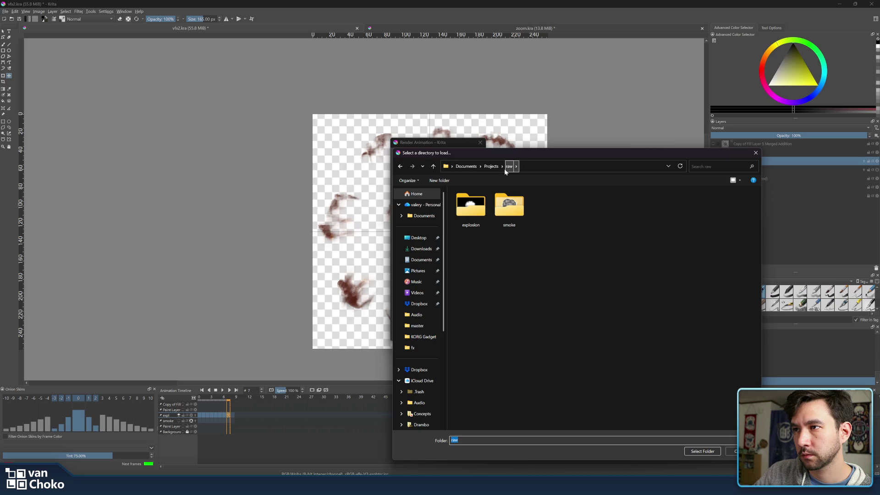
{"action": "left_click", "coordinate": [553, 213]}
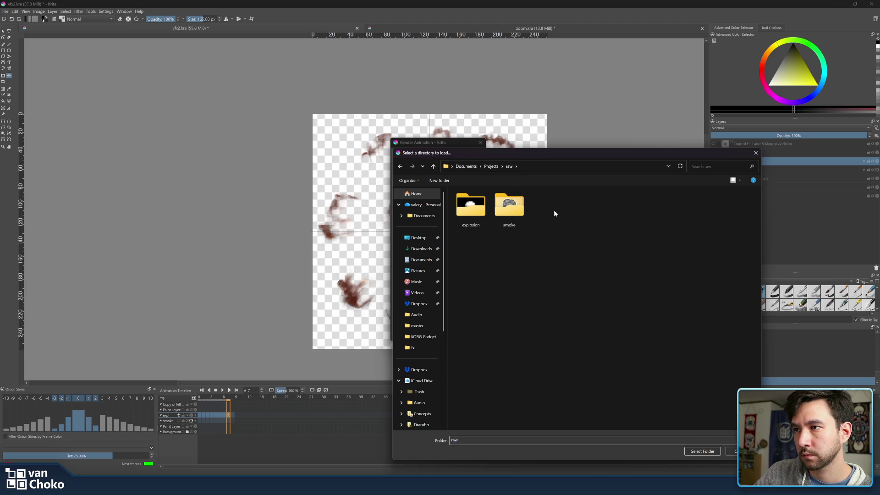
{"action": "right_click", "coordinate": [554, 211]}
{"action": "mouse_move", "coordinate": [579, 214]}
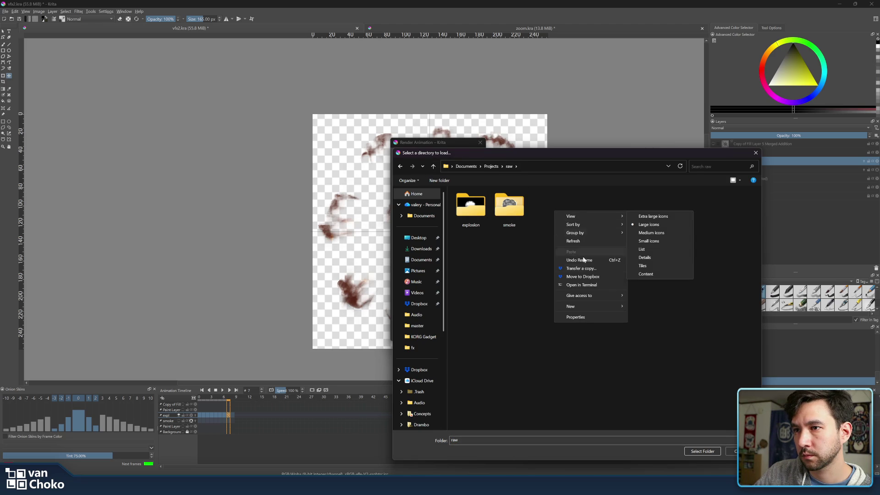
{"action": "mouse_move", "coordinate": [586, 304]}
{"action": "left_click", "coordinate": [651, 307]}
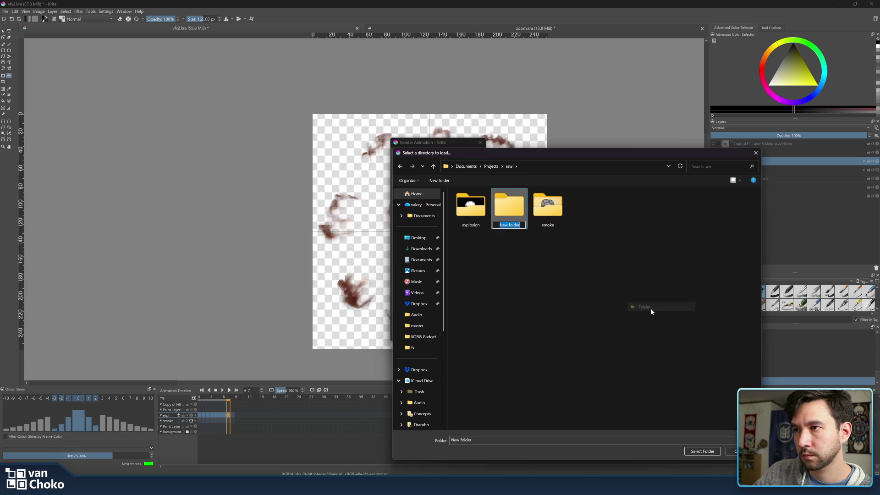
{"action": "type", "text": "explosion2"}
{"action": "key", "text": "Return"}
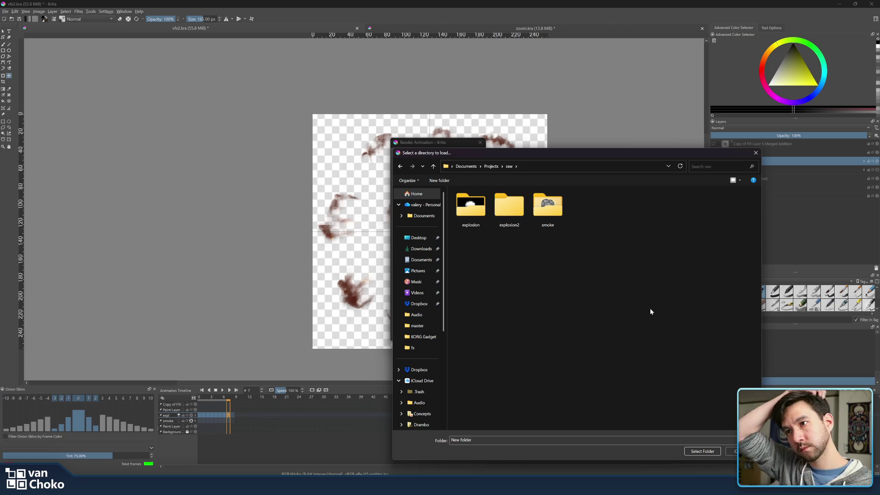
- Choose explosion2 as the destination and render the PNG frames
{"action": "double_click", "coordinate": [511, 208]}
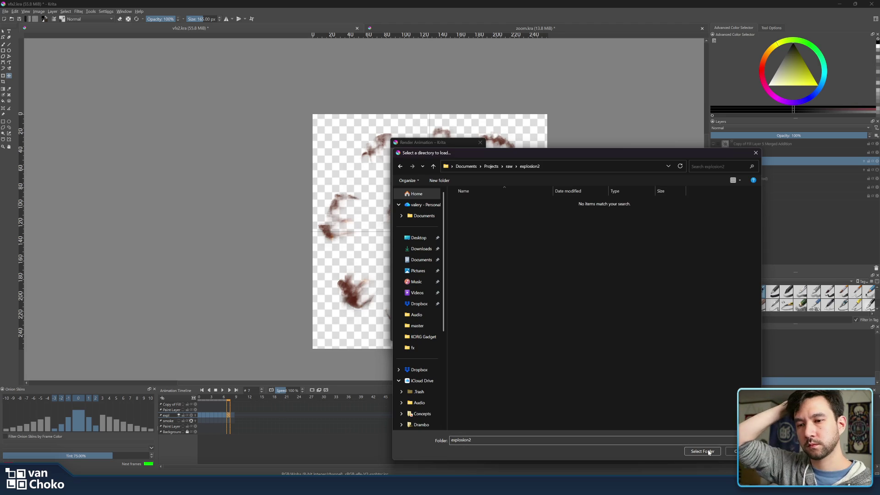
{"action": "left_click", "coordinate": [709, 452]}
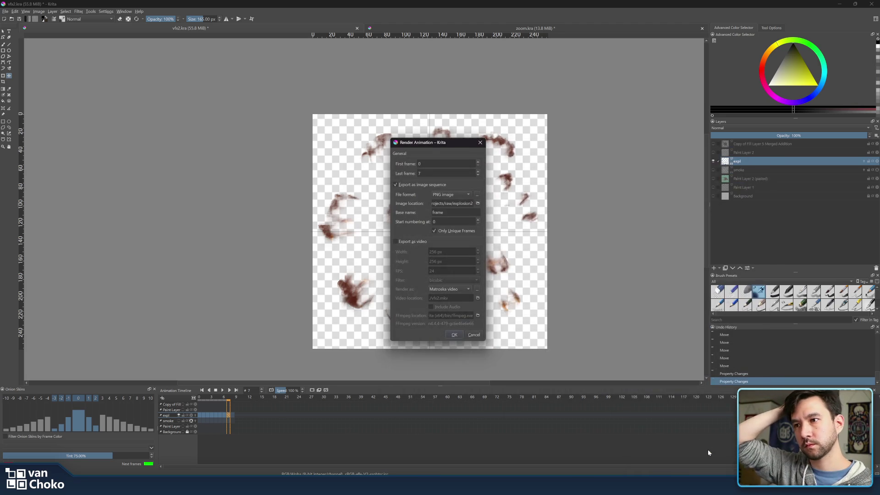
{"action": "left_click", "coordinate": [454, 335]}
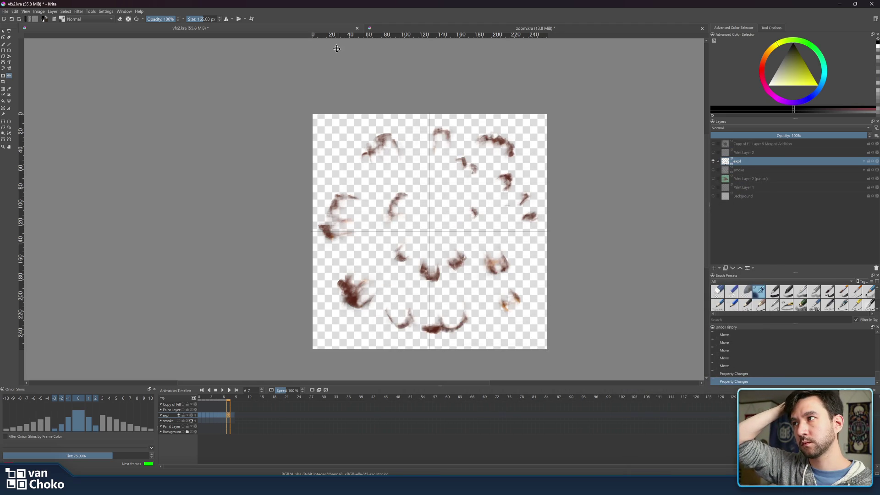
- Switch to zoom.kra and open 800_005_bubble_FB.png from Open Recent
{"action": "scroll", "coordinate": [364, 78], "scroll_direction": "down", "scroll_amount": 5}
{"action": "left_click_drag", "start_coordinate": [382, 103], "coordinate": [395, 161]}
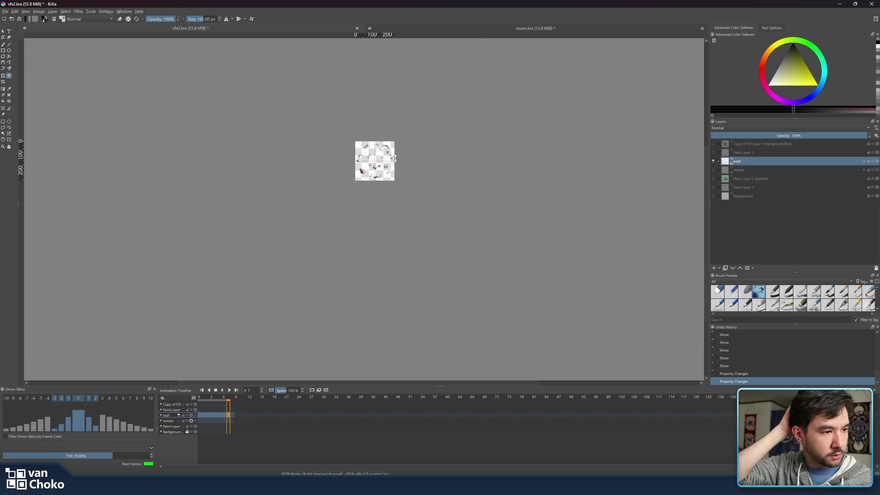
{"action": "scroll", "coordinate": [486, 82], "scroll_direction": "up", "scroll_amount": 2}
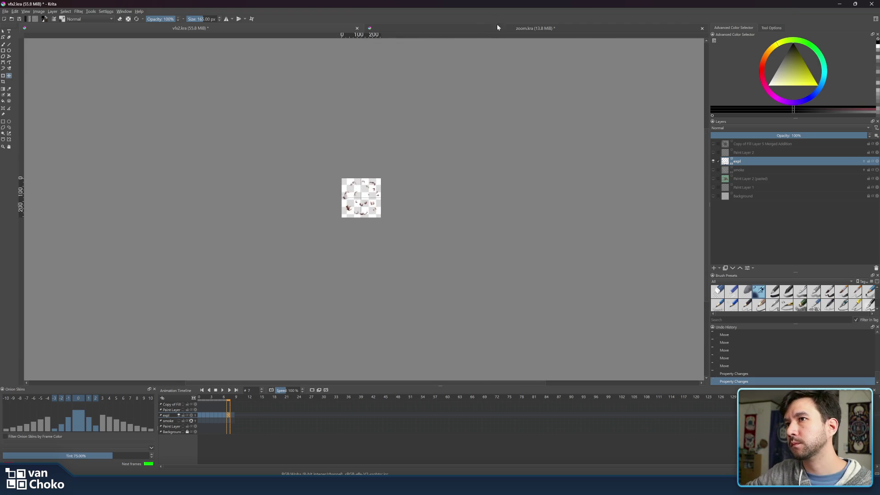
{"action": "left_click", "coordinate": [419, 28]}
{"action": "left_click", "coordinate": [5, 11]}
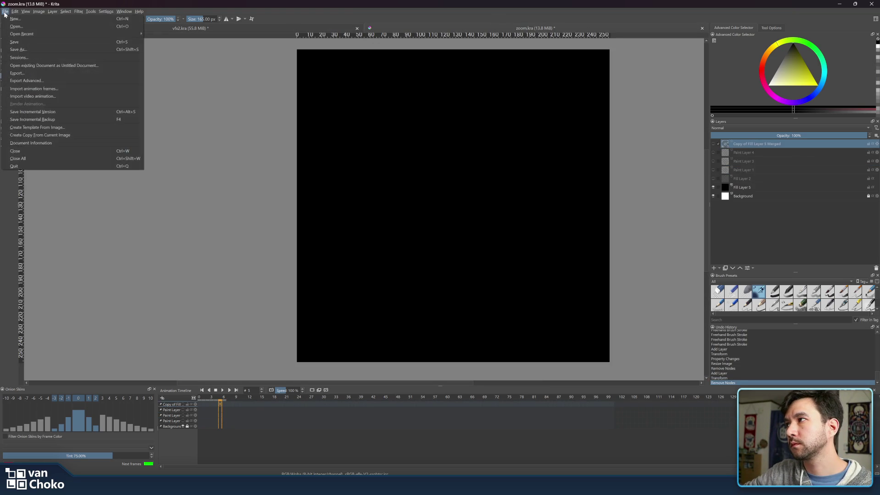
{"action": "left_click", "coordinate": [5, 11]}
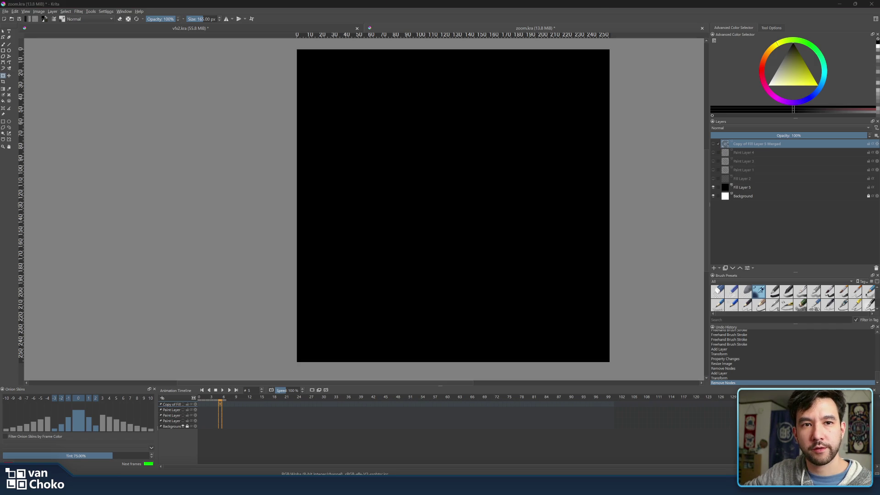
{"action": "left_click_drag", "start_coordinate": [487, 229], "coordinate": [488, 228]}
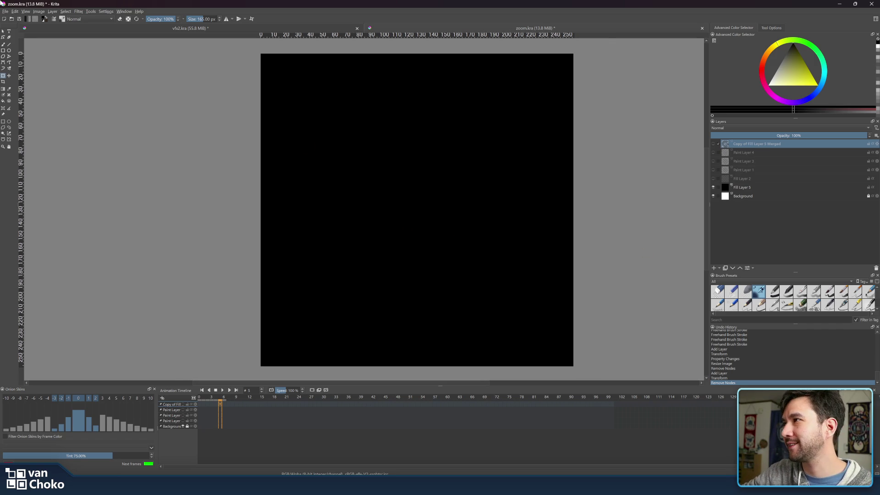
{"action": "left_click", "coordinate": [5, 11]}
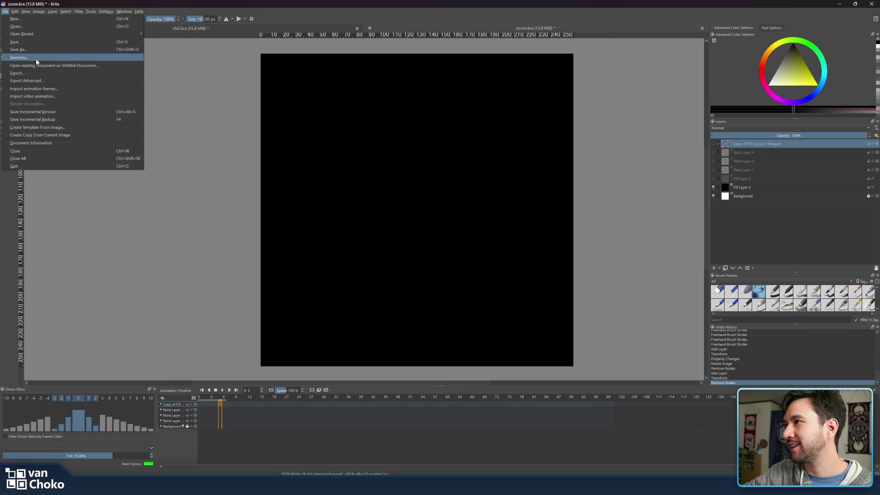
{"action": "mouse_move", "coordinate": [35, 32]}
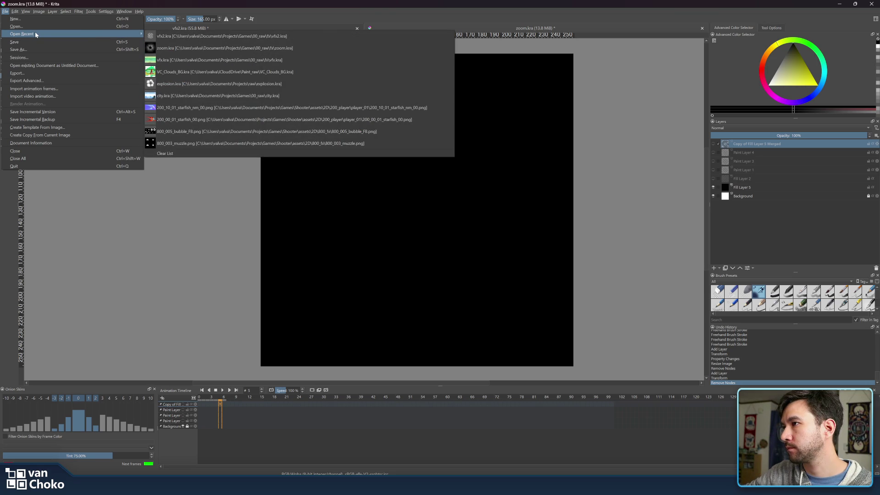
{"action": "left_click", "coordinate": [311, 133]}
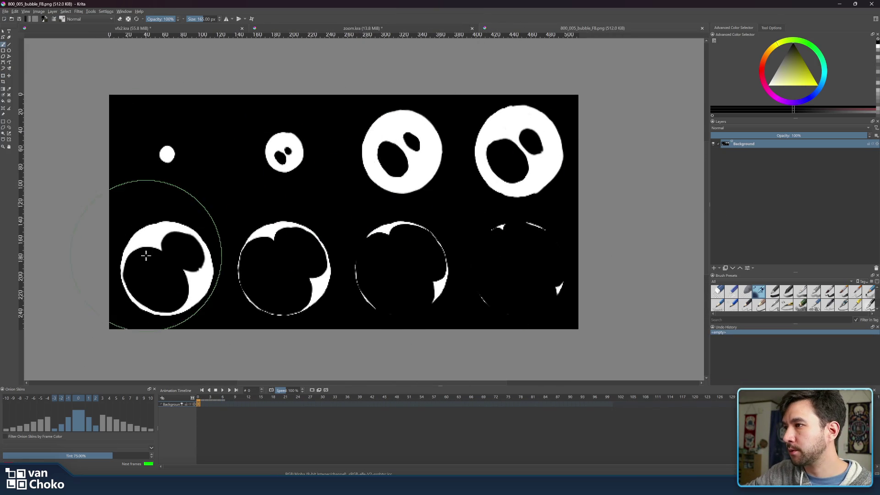
{"action": "left_click", "coordinate": [4, 31]}
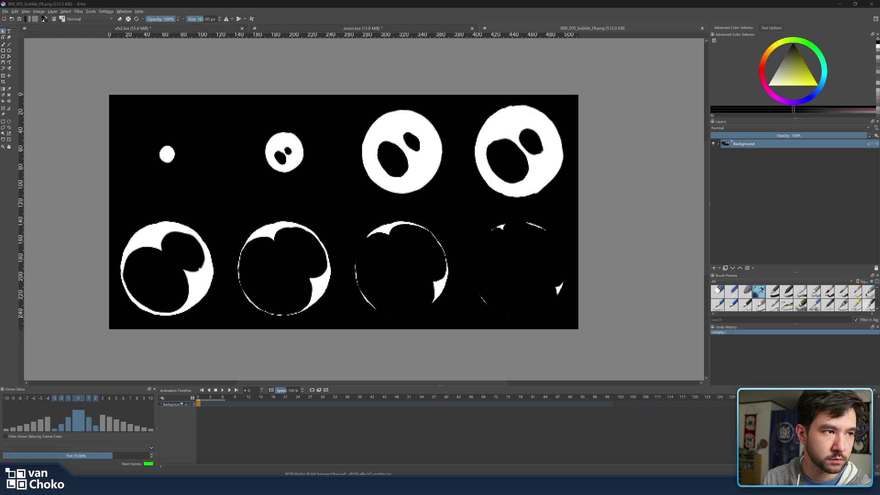
{"action": "mouse_move", "coordinate": [530, 271]}
{"action": "left_mouse_down"}
{"action": "mouse_move", "coordinate": [334, 157]}
{"action": "mouse_move", "coordinate": [346, 182]}
{"action": "left_mouse_up"}
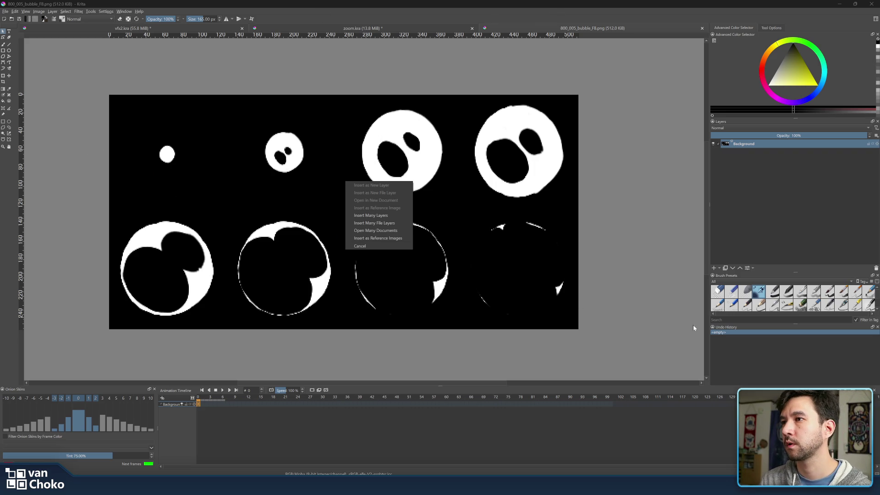
- Insert the dropped frames as separate layers, undoing an accidental hiding of frame layers
{"action": "left_click", "coordinate": [400, 215]}
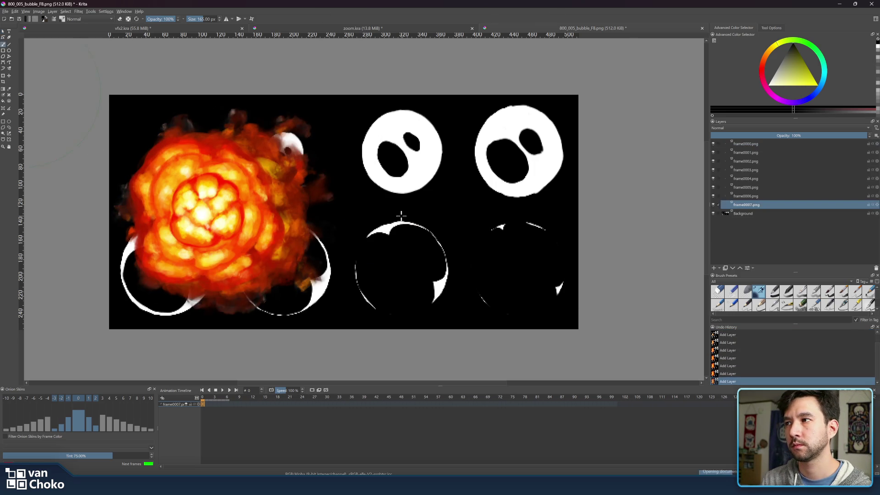
{"action": "left_click", "coordinate": [4, 32]}
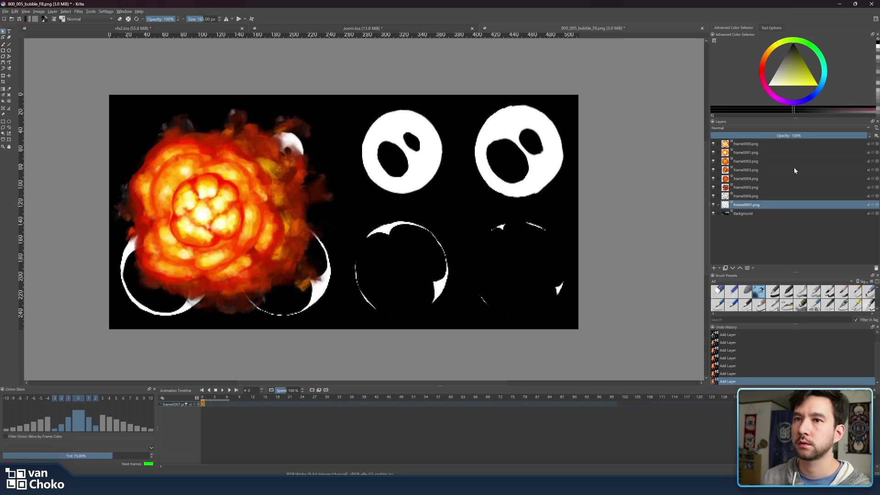
{"action": "left_click", "coordinate": [756, 146], "text": "shift"}
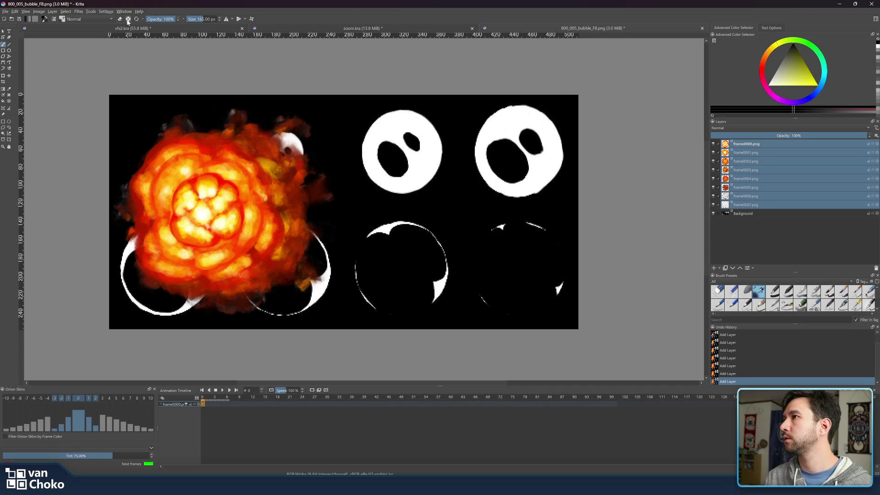
{"action": "left_click", "coordinate": [4, 32]}
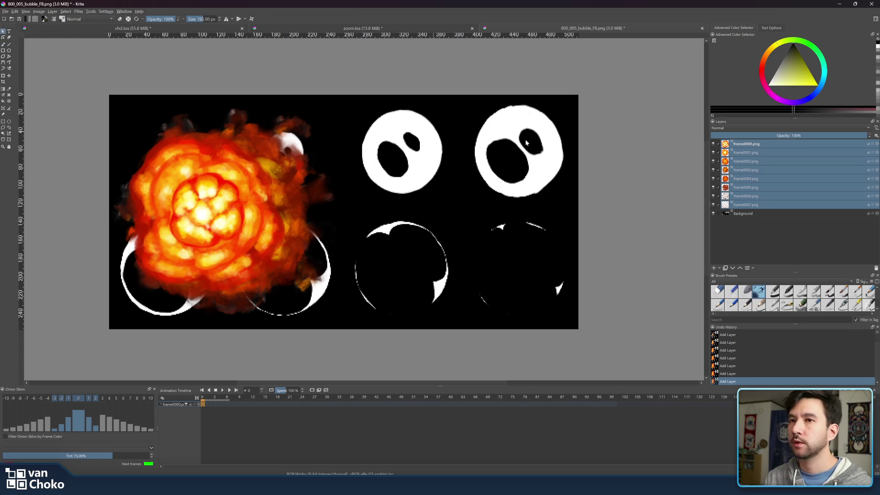
{"action": "left_click", "coordinate": [786, 161]}
{"action": "left_click_drag", "start_coordinate": [713, 209], "coordinate": [717, 161]}
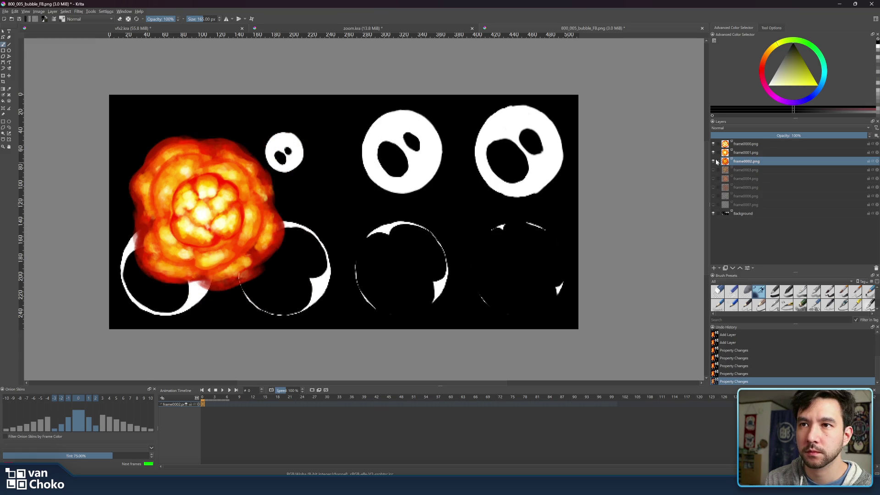
{"action": "key", "text": "ctrl+z"}
{"action": "key", "text": "ctrl+z"}
{"action": "key", "text": "ctrl+z"}
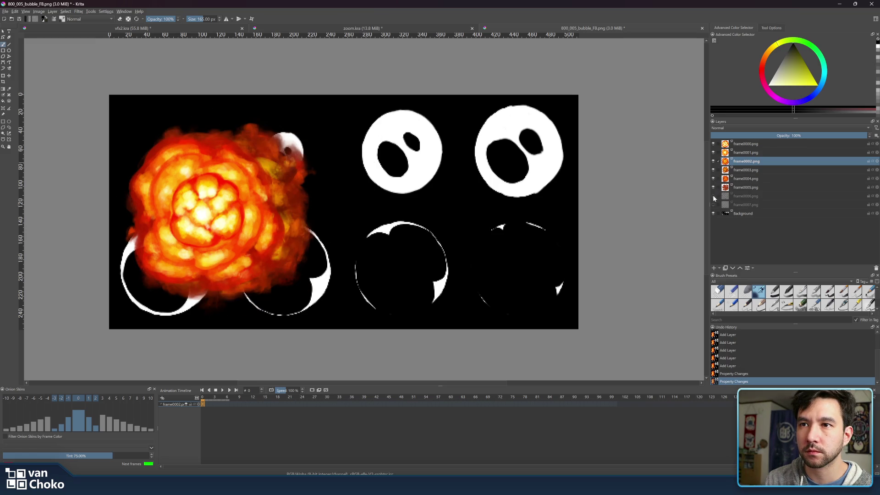
{"action": "key", "text": "ctrl+z"}
- Select all eight frame layers and move them onto the top-left bubble cell
{"action": "left_click", "coordinate": [757, 204]}
{"action": "left_click", "coordinate": [752, 146], "text": "shift"}
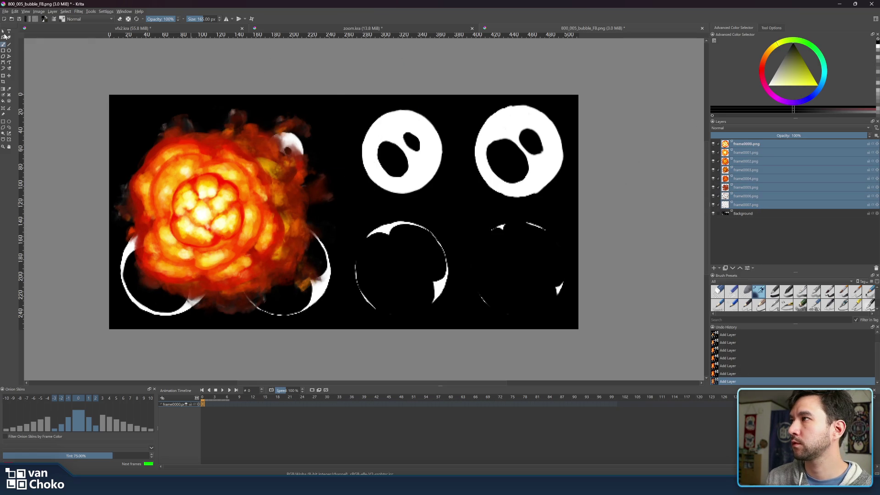
{"action": "left_click", "coordinate": [9, 76]}
{"action": "mouse_move", "coordinate": [267, 225]}
{"action": "left_mouse_down"}
{"action": "mouse_move", "coordinate": [375, 208]}
{"action": "mouse_move", "coordinate": [227, 175]}
{"action": "mouse_move", "coordinate": [383, 230]}
{"action": "mouse_move", "coordinate": [267, 225]}
{"action": "left_mouse_up"}
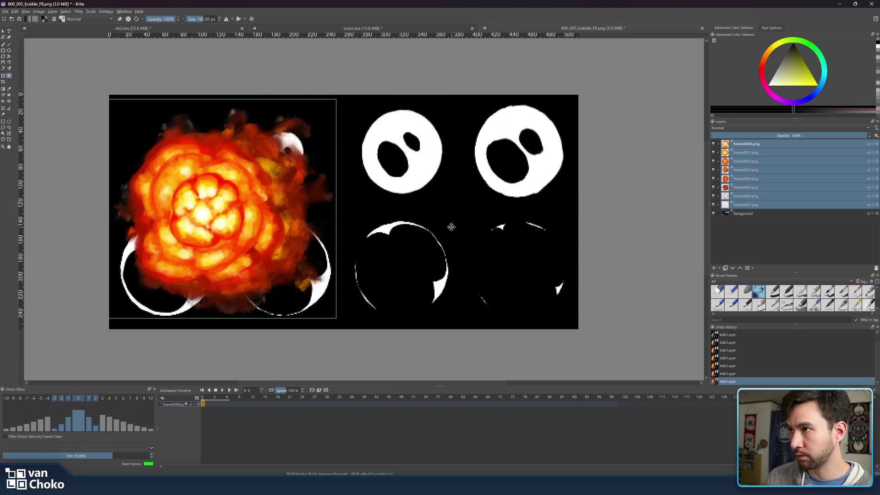
{"action": "left_click", "coordinate": [744, 224]}
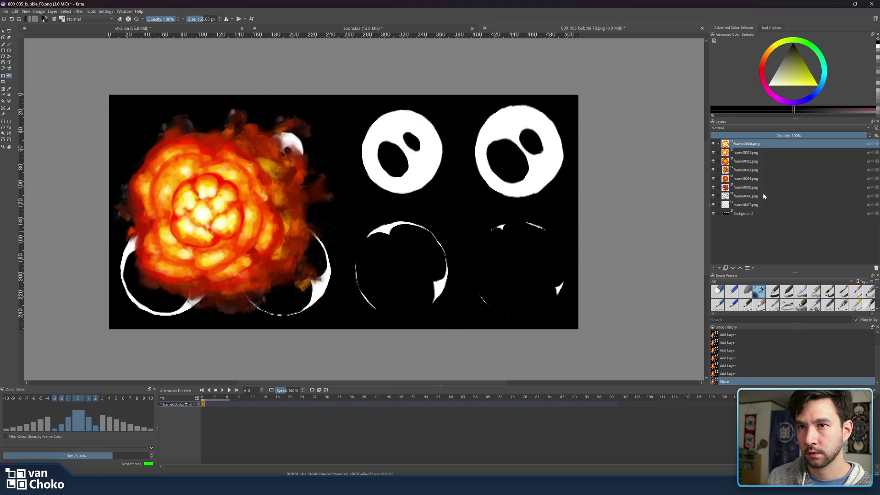
- Hide and re-show the Background layer to check transparency
{"action": "left_click", "coordinate": [757, 205]}
{"action": "left_click", "coordinate": [755, 214]}
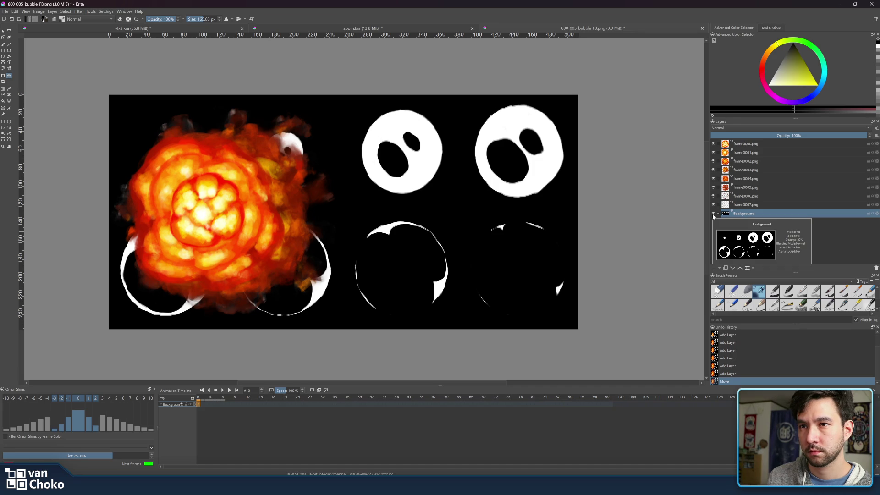
{"action": "left_click", "coordinate": [713, 214]}
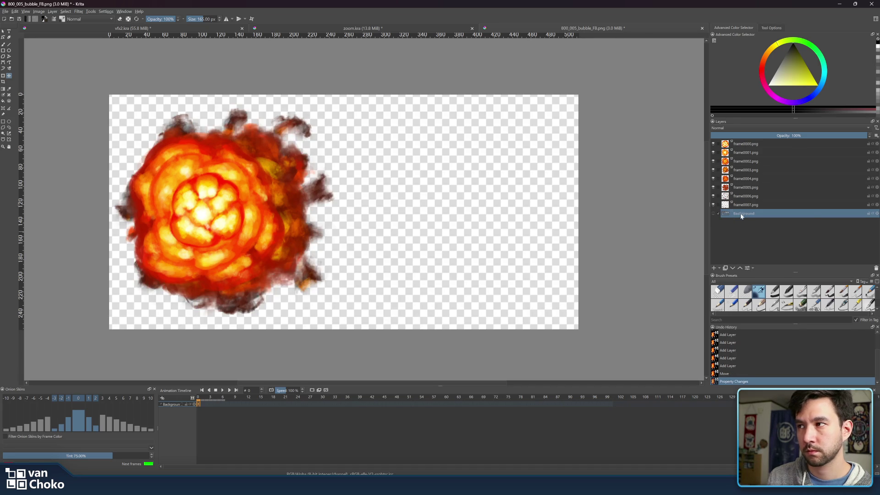
{"action": "left_click", "coordinate": [712, 214]}
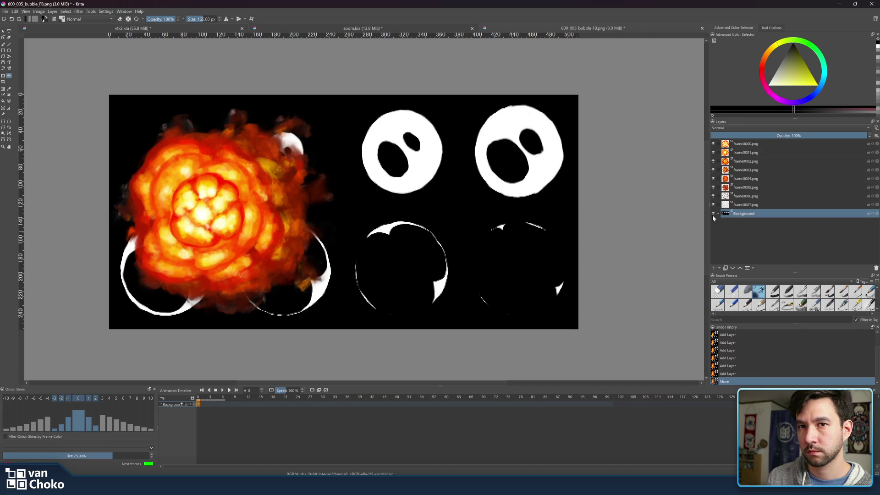
{"action": "left_click", "coordinate": [66, 11]}
{"action": "mouse_move", "coordinate": [39, 12]}
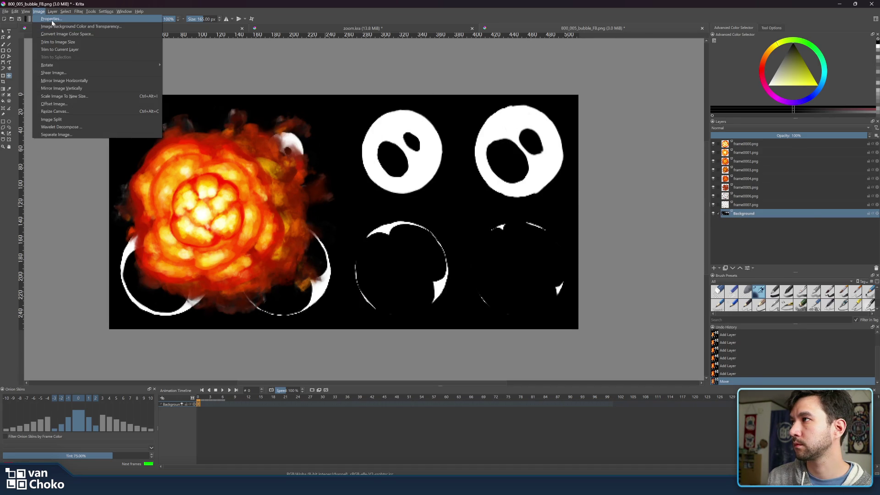
- Resize the canvas in pixel units with 256-based expressions, a first attempt
{"action": "mouse_move", "coordinate": [24, 11]}
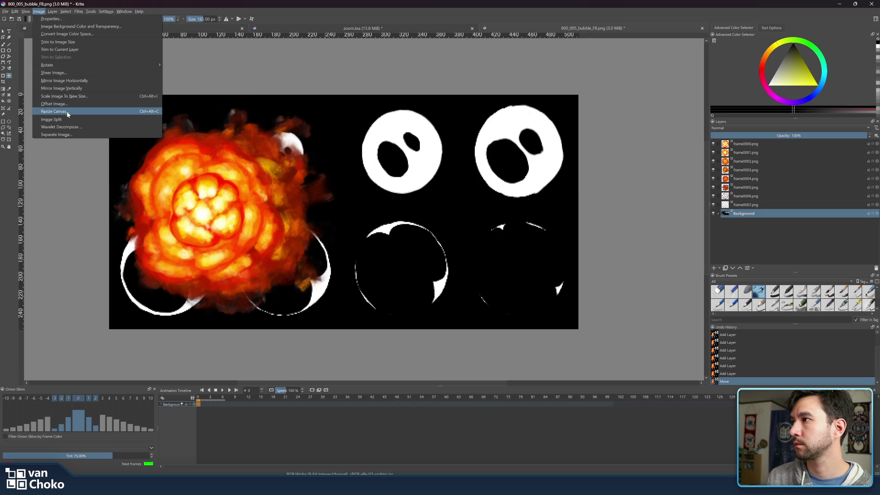
{"action": "left_click", "coordinate": [68, 113]}
{"action": "left_click", "coordinate": [455, 210]}
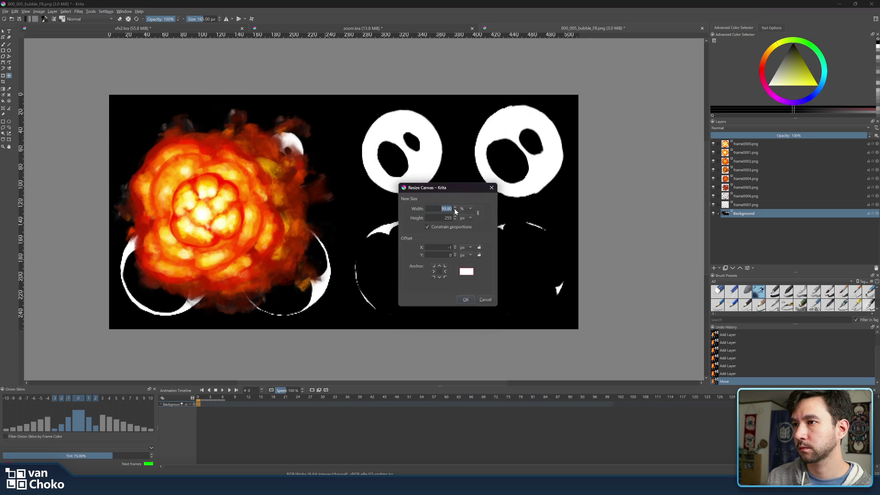
{"action": "left_click", "coordinate": [466, 210]}
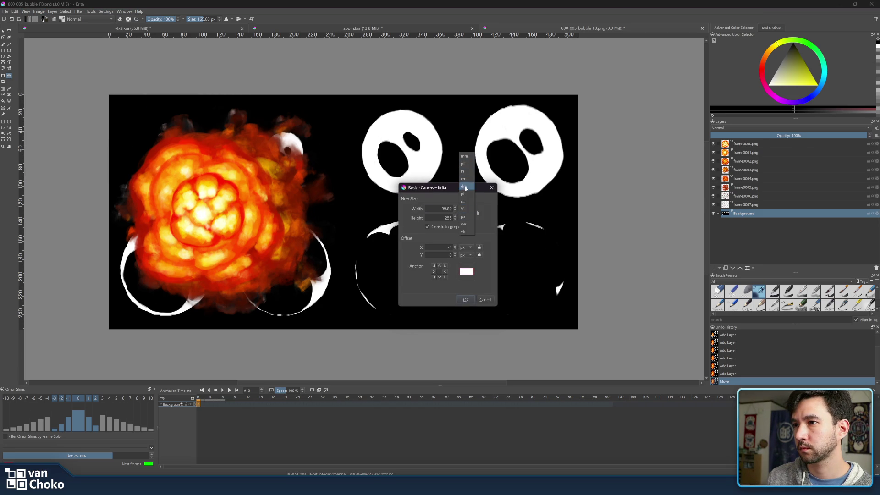
{"action": "left_click", "coordinate": [463, 219]}
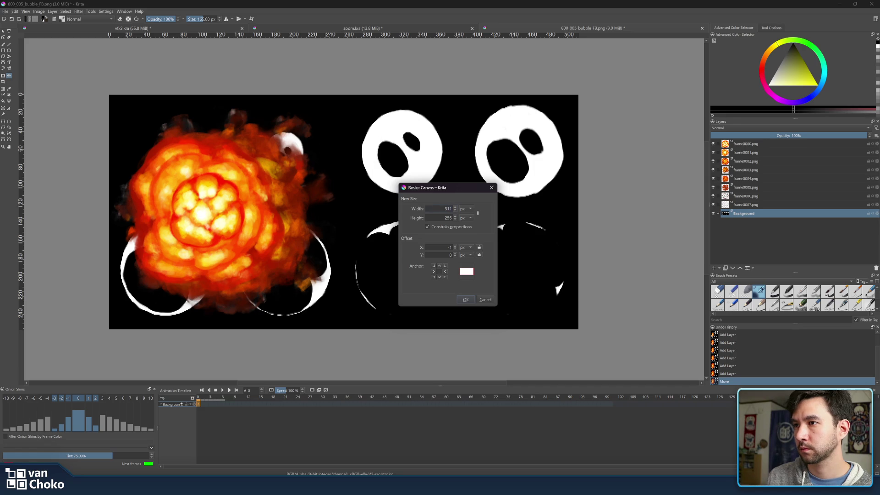
{"action": "double_click", "coordinate": [451, 209]}
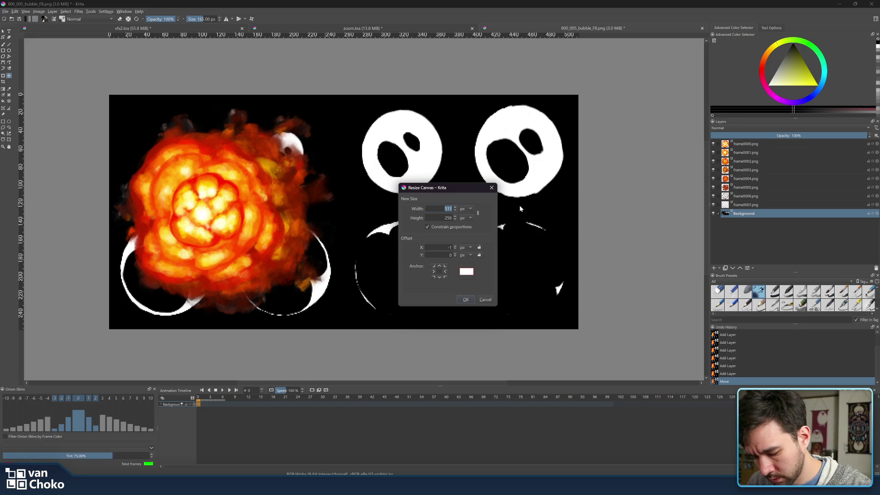
{"action": "type", "text": "256"}
{"action": "key", "text": "Tab"}
{"action": "type", "text": "256"}
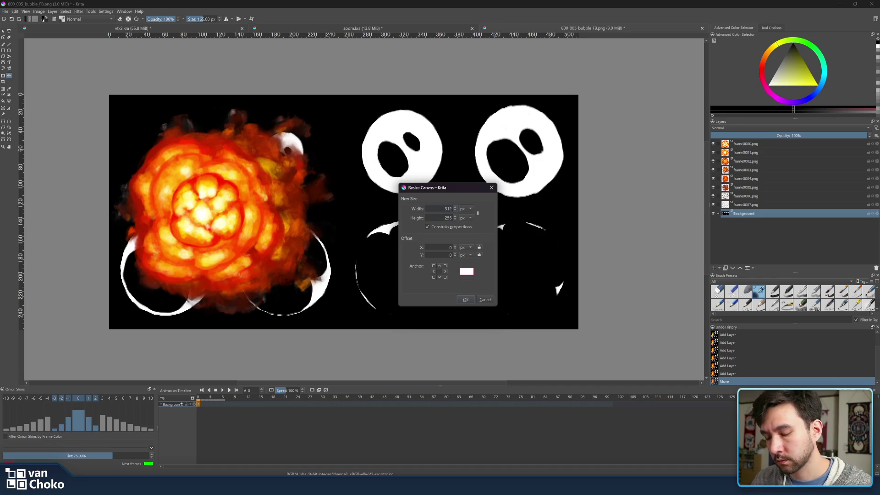
{"action": "type", "text": "*4"}
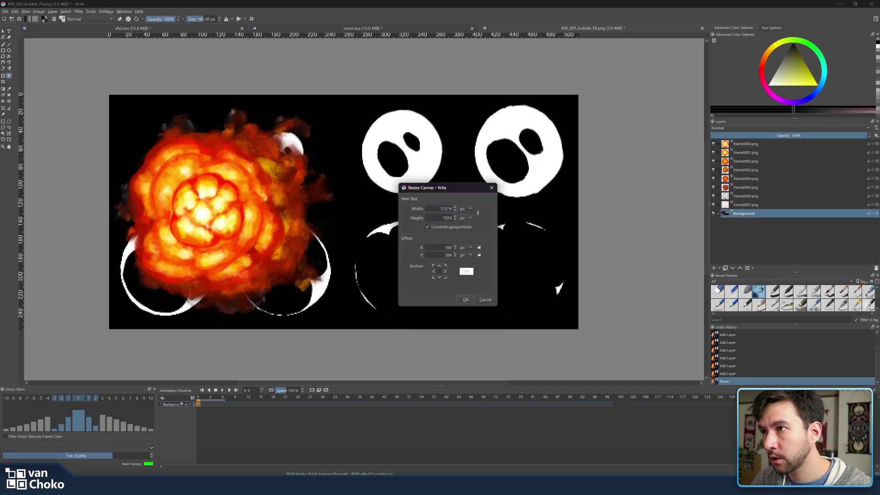
{"action": "double_click", "coordinate": [447, 218]}
{"action": "type", "text": "256*2"}
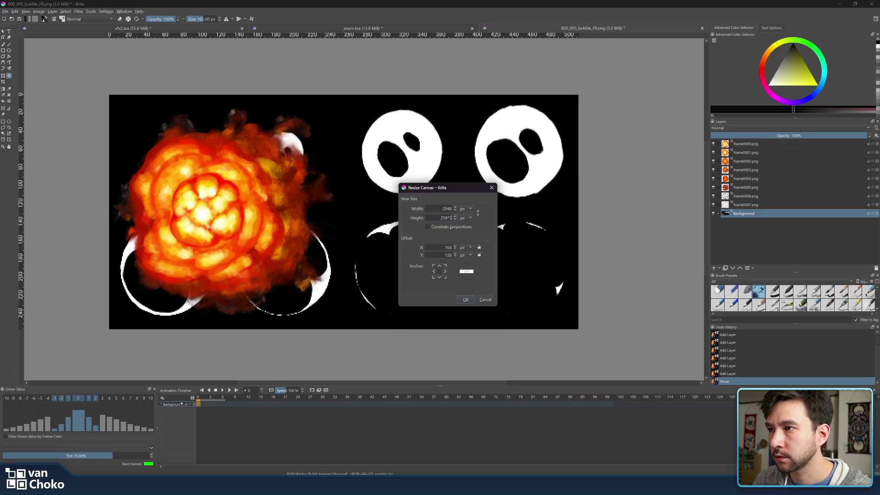
{"action": "key", "text": "shift+Tab"}
{"action": "left_click", "coordinate": [463, 300]}
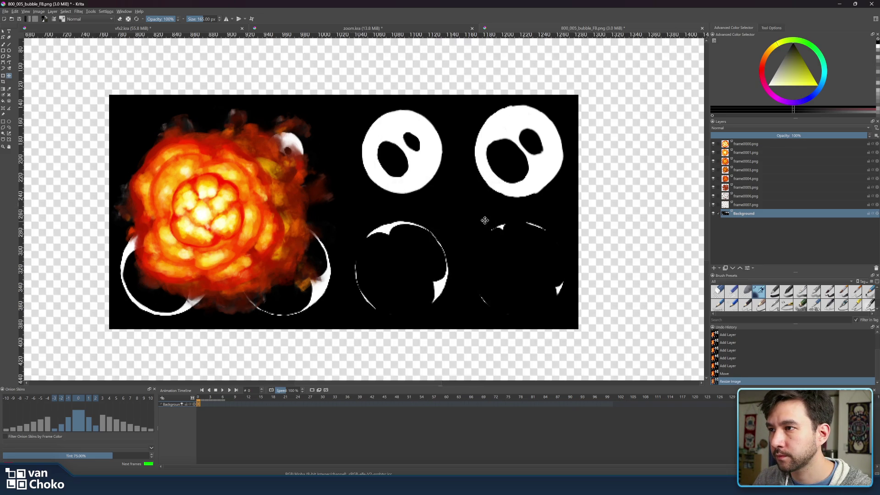
- Resize the canvas again to 256*4 by 256*2, giving 1024 × 512 px
{"action": "scroll", "coordinate": [492, 222], "scroll_direction": "down", "scroll_amount": 5}
{"action": "scroll", "coordinate": [493, 222], "scroll_direction": "up", "scroll_amount": 5}
{"action": "scroll", "coordinate": [492, 222], "scroll_direction": "down", "scroll_amount": 3}
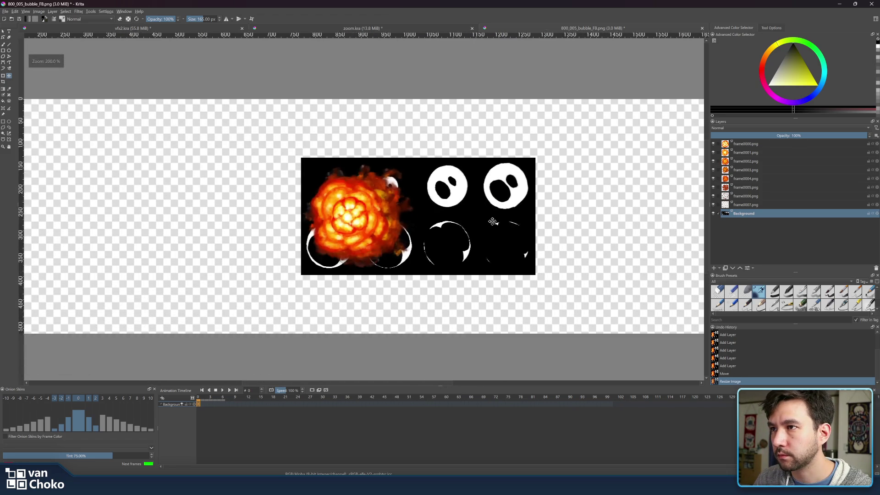
{"action": "scroll", "coordinate": [492, 222], "scroll_direction": "up", "scroll_amount": 1}
{"action": "left_click_drag", "start_coordinate": [492, 222], "coordinate": [467, 233]}
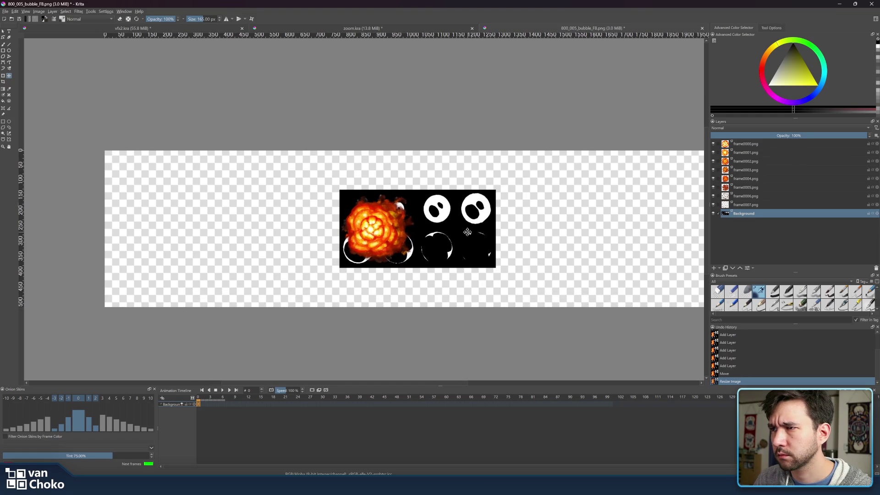
{"action": "left_click", "coordinate": [26, 12]}
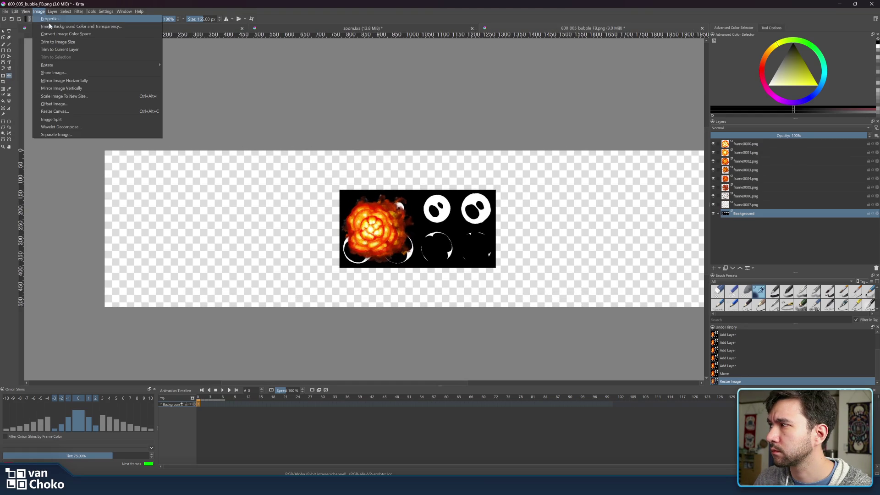
{"action": "left_click", "coordinate": [103, 113]}
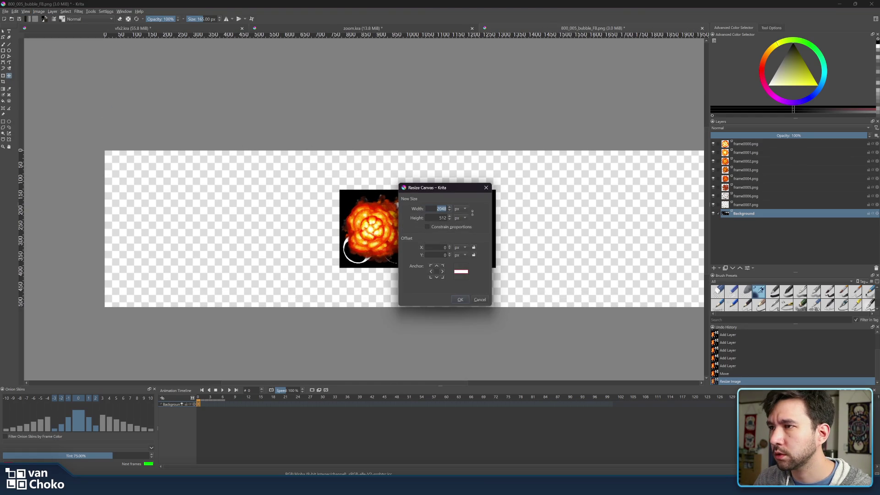
{"action": "type", "text": "256"}
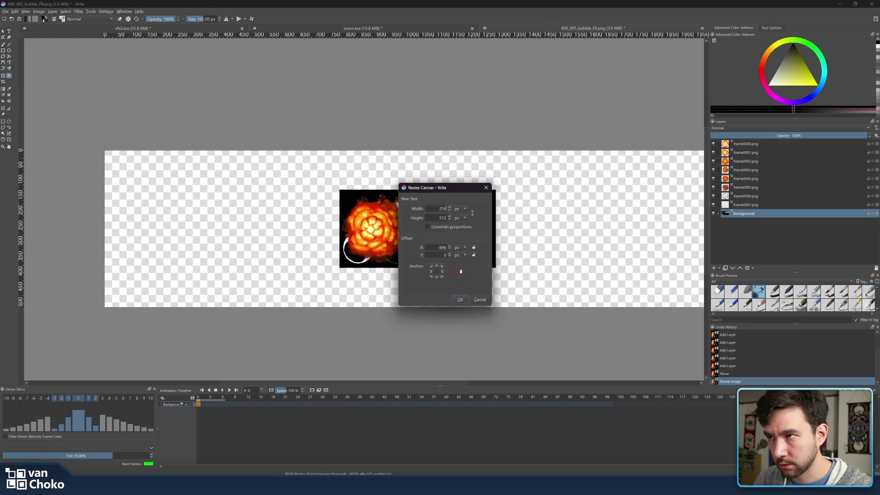
{"action": "type", "text": "*4"}
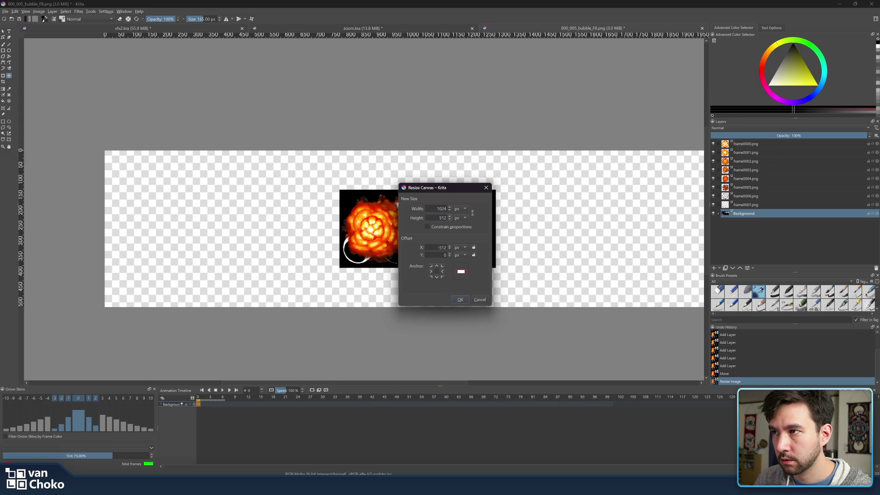
{"action": "double_click", "coordinate": [442, 218]}
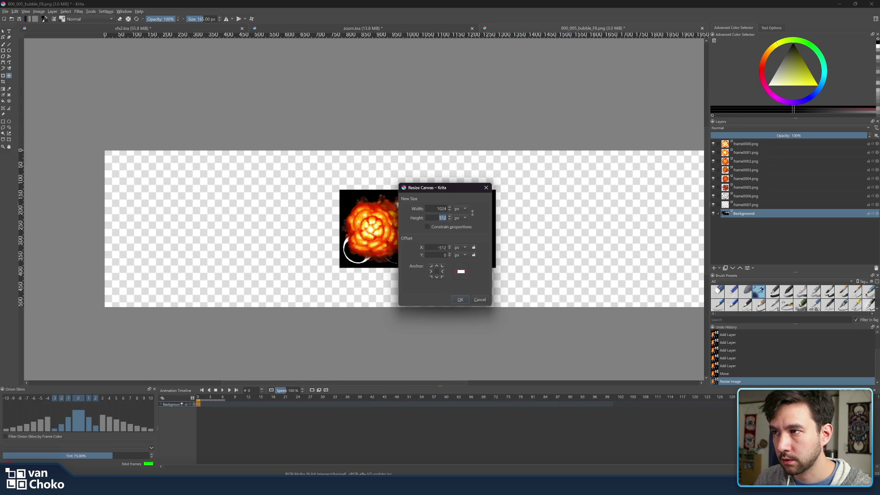
{"action": "type", "text": "256"}
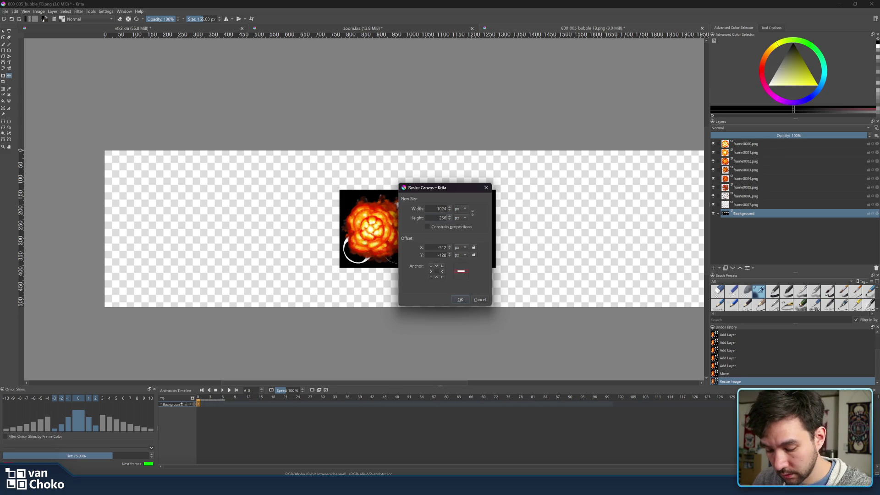
{"action": "type", "text": "*2"}
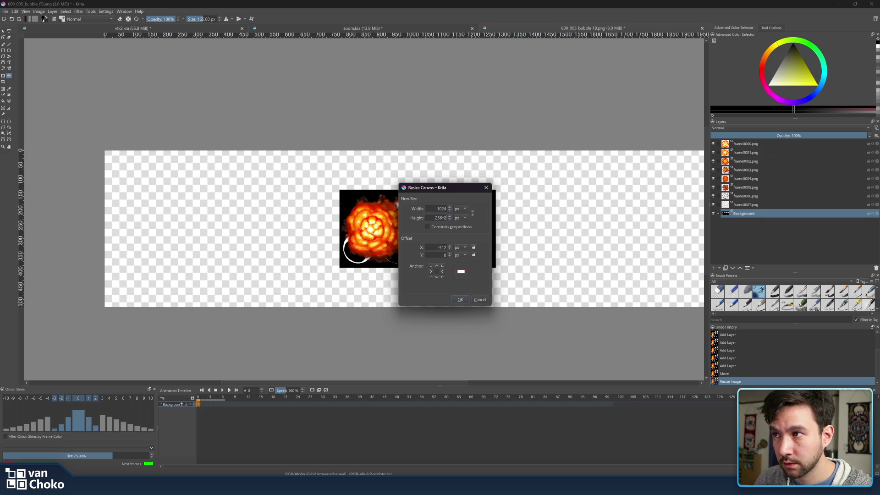
{"action": "left_click", "coordinate": [460, 301]}
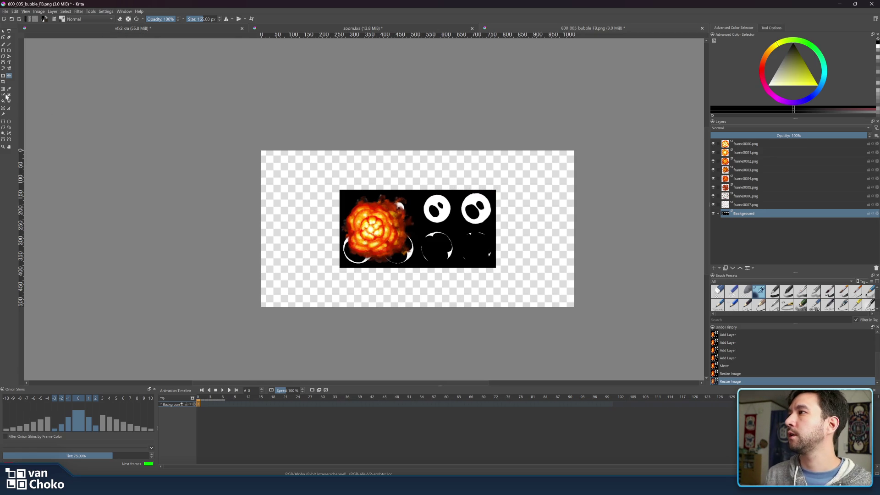
- Scale the Background bubble grid up so its corners meet the canvas edges
{"action": "left_click", "coordinate": [3, 76]}
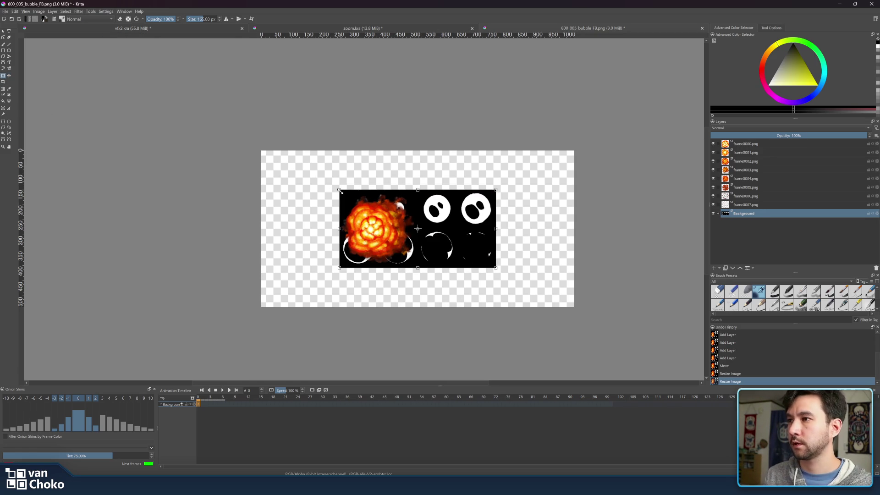
{"action": "left_click_drag", "start_coordinate": [340, 191], "coordinate": [257, 158]}
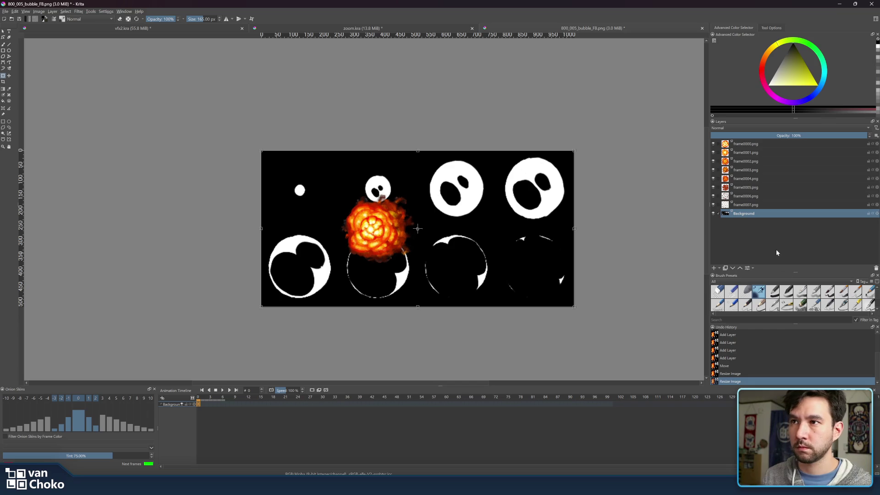
{"action": "scroll", "coordinate": [575, 151], "scroll_direction": "up", "scroll_amount": 4}
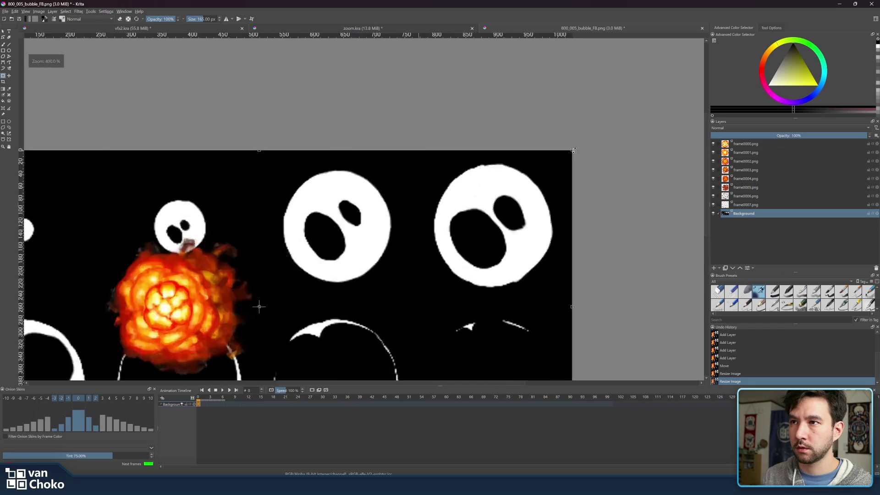
{"action": "left_click_drag", "start_coordinate": [571, 151], "coordinate": [572, 150]}
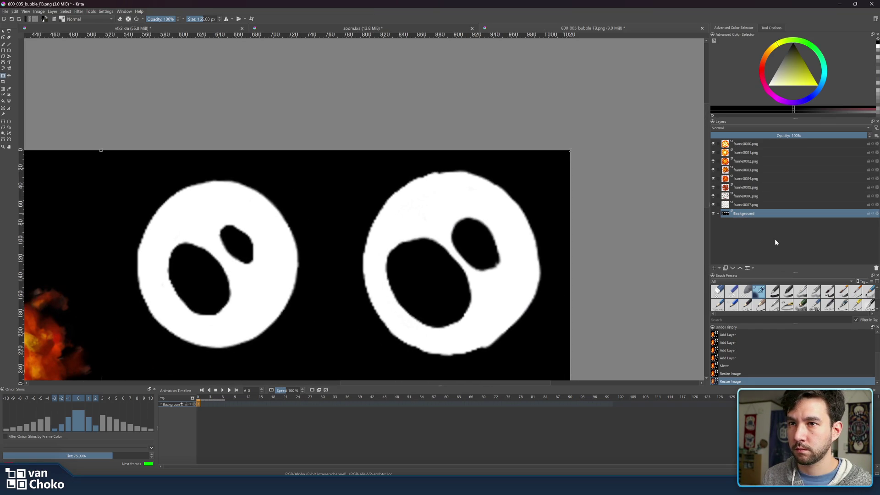
{"action": "left_click", "coordinate": [751, 144]}
- Select frame0000–frame0006 and move the stacked explosion frames together toward the third top bubble
{"action": "scroll", "coordinate": [467, 201], "scroll_direction": "down", "scroll_amount": 5}
{"action": "scroll", "coordinate": [467, 201], "scroll_direction": "up", "scroll_amount": 6}
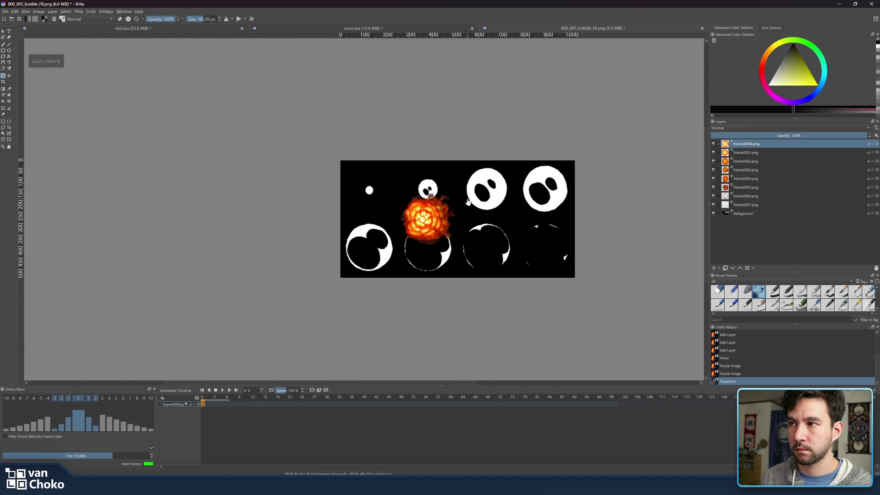
{"action": "scroll", "coordinate": [467, 202], "scroll_direction": "down", "scroll_amount": 1}
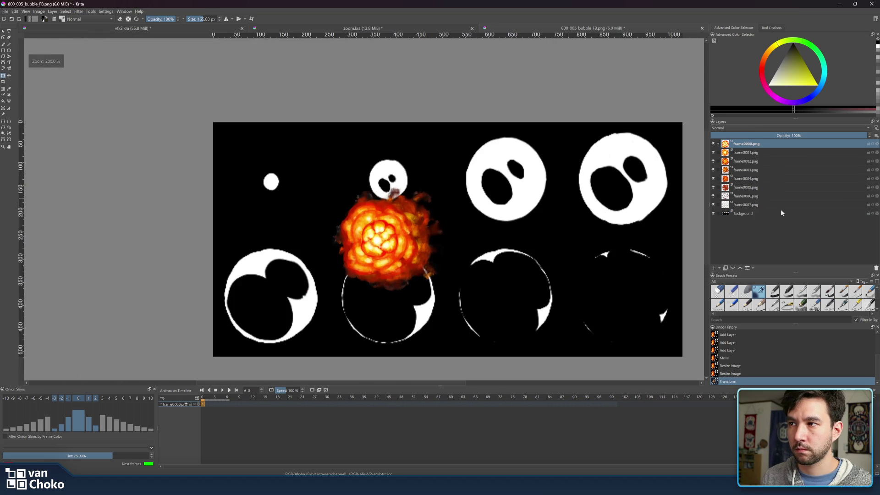
{"action": "left_click", "coordinate": [753, 196], "text": "shift"}
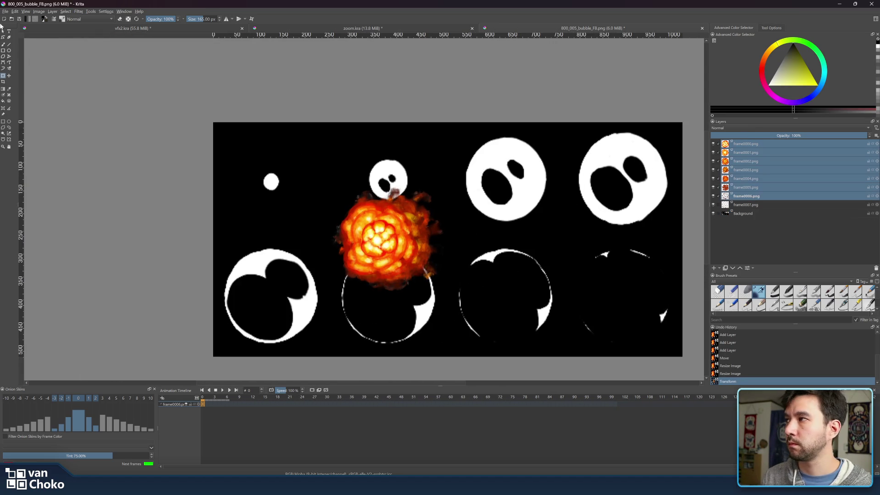
{"action": "left_click", "coordinate": [9, 76]}
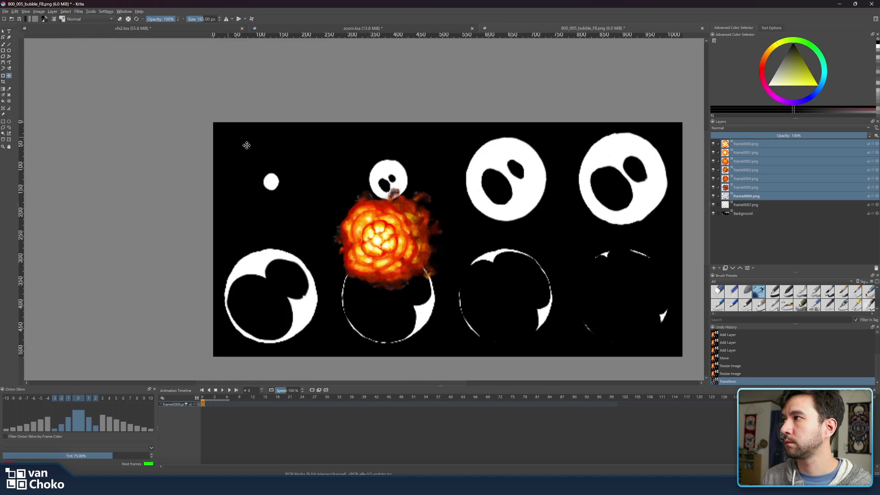
{"action": "mouse_move", "coordinate": [397, 236]}
{"action": "left_mouse_down"}
{"action": "mouse_move", "coordinate": [336, 188]}
{"action": "mouse_move", "coordinate": [304, 184]}
{"action": "mouse_move", "coordinate": [548, 220]}
{"action": "left_mouse_up"}
- Place frame0000 through frame0003 into the four top-row bubble cells
{"action": "left_click", "coordinate": [729, 155]}
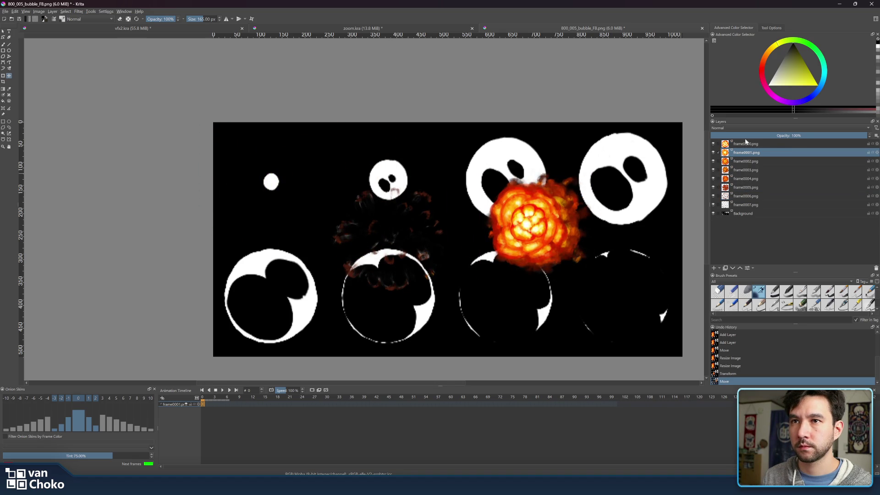
{"action": "left_click", "coordinate": [745, 143]}
{"action": "mouse_move", "coordinate": [538, 229]}
{"action": "left_mouse_down"}
{"action": "mouse_move", "coordinate": [391, 192]}
{"action": "mouse_move", "coordinate": [278, 187]}
{"action": "left_mouse_up"}
{"action": "left_click", "coordinate": [746, 152]}
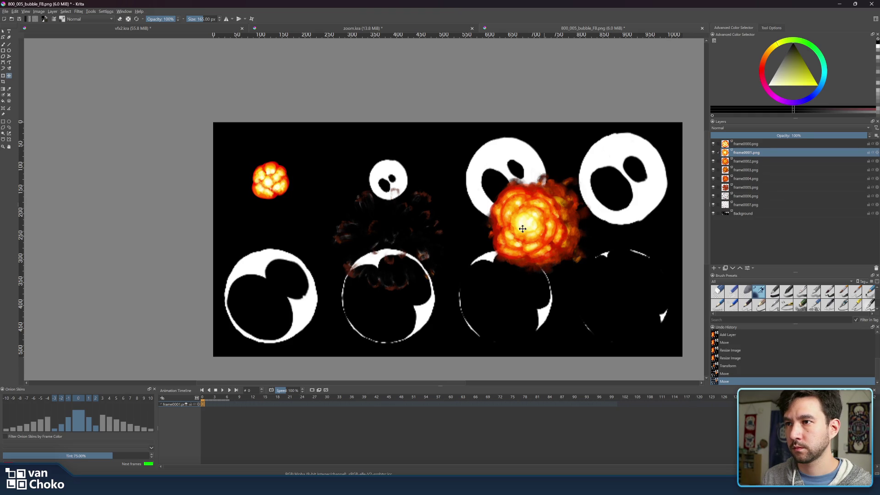
{"action": "mouse_move", "coordinate": [532, 230]}
{"action": "left_mouse_down"}
{"action": "mouse_move", "coordinate": [393, 167]}
{"action": "mouse_move", "coordinate": [392, 187]}
{"action": "left_mouse_up"}
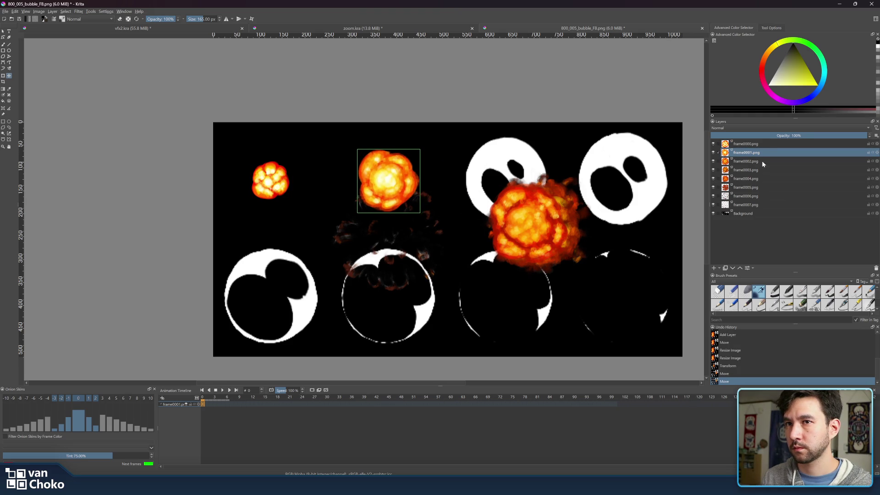
{"action": "left_click", "coordinate": [746, 161]}
{"action": "mouse_move", "coordinate": [537, 236]}
{"action": "left_mouse_down"}
{"action": "mouse_move", "coordinate": [506, 196]}
{"action": "mouse_move", "coordinate": [513, 197]}
{"action": "left_mouse_up"}
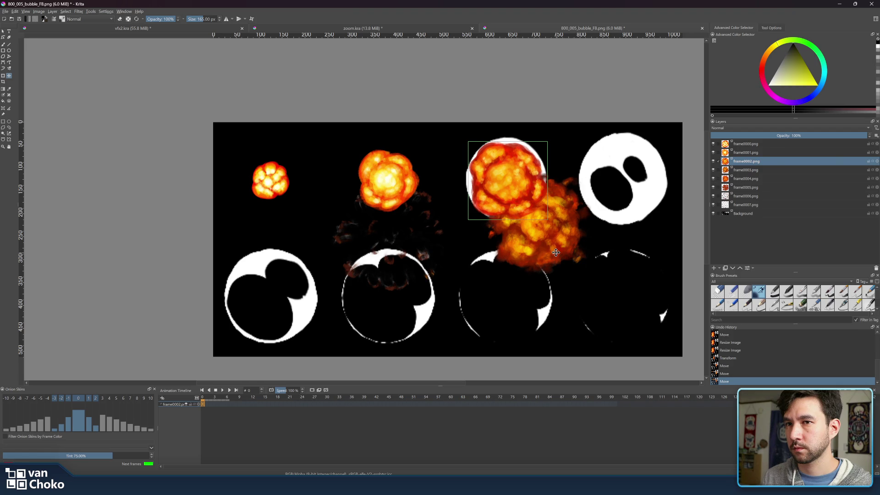
{"action": "left_click", "coordinate": [782, 172]}
{"action": "mouse_move", "coordinate": [555, 236]}
{"action": "left_mouse_down"}
{"action": "mouse_move", "coordinate": [596, 227]}
{"action": "mouse_move", "coordinate": [643, 195]}
{"action": "left_mouse_up"}
- Place frame0004 through frame0007 into the bottom-row cells and hide the Background layer
{"action": "left_click", "coordinate": [745, 178]}
{"action": "left_click_drag", "start_coordinate": [533, 239], "coordinate": [267, 315]}
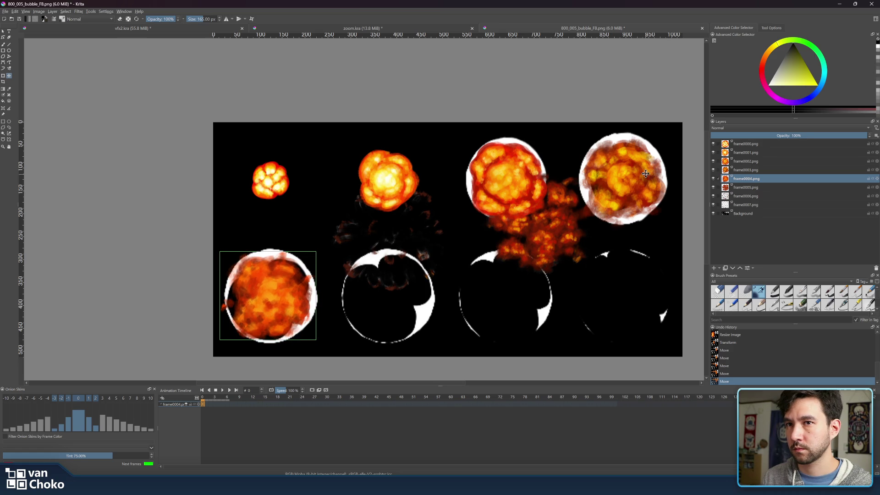
{"action": "left_click", "coordinate": [747, 187]}
{"action": "left_click_drag", "start_coordinate": [545, 246], "coordinate": [398, 318]}
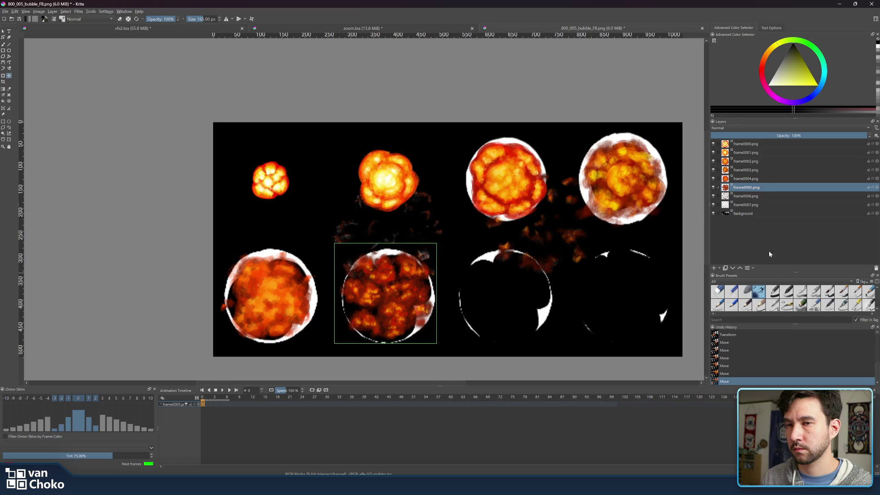
{"action": "left_click", "coordinate": [774, 196]}
{"action": "mouse_move", "coordinate": [571, 237]}
{"action": "left_mouse_down"}
{"action": "mouse_move", "coordinate": [531, 292]}
{"action": "mouse_move", "coordinate": [536, 307]}
{"action": "left_mouse_up"}
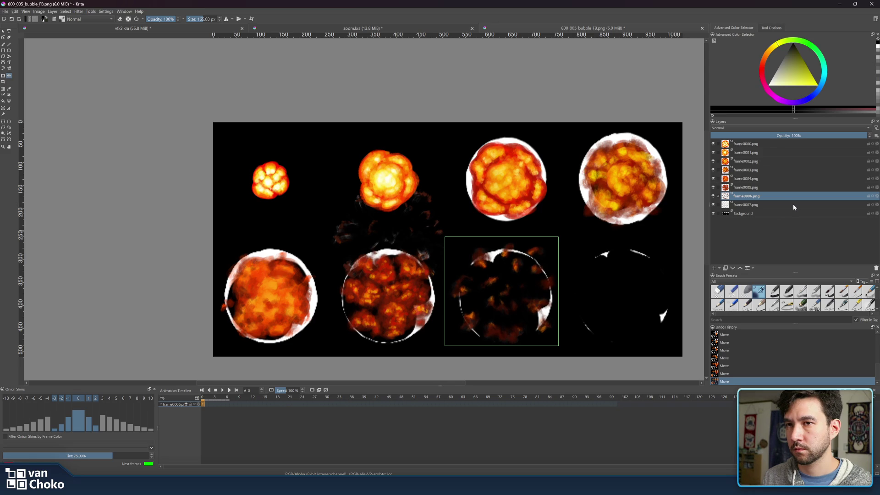
{"action": "left_click", "coordinate": [775, 205]}
{"action": "left_click_drag", "start_coordinate": [567, 245], "coordinate": [653, 277]}
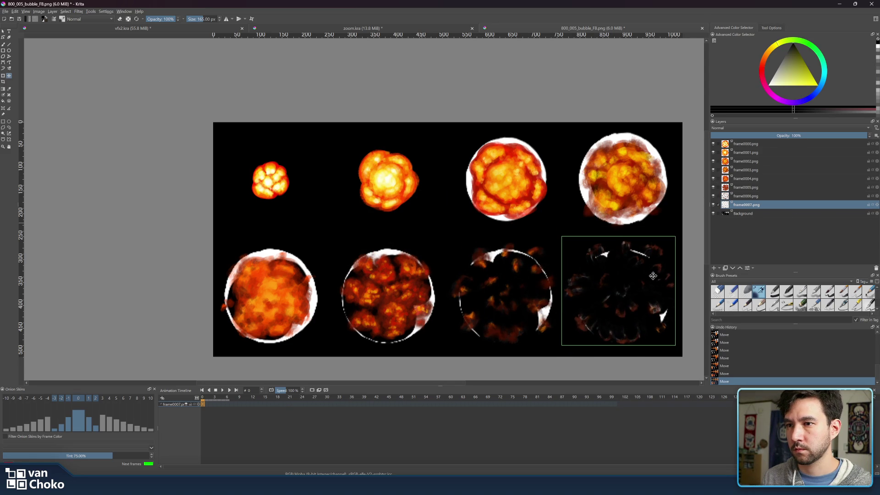
{"action": "left_click", "coordinate": [713, 214]}
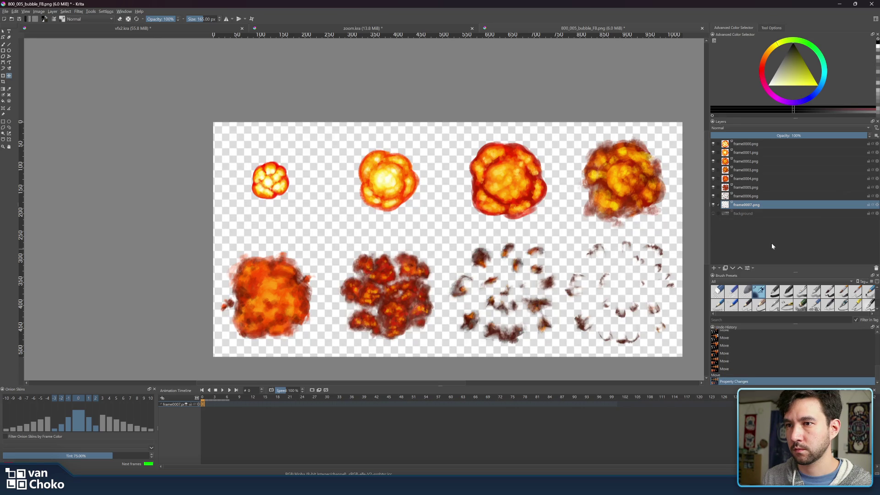
{"action": "left_click_drag", "start_coordinate": [686, 238], "coordinate": [663, 227]}
{"action": "scroll", "coordinate": [662, 227], "scroll_direction": "down", "scroll_amount": 3}
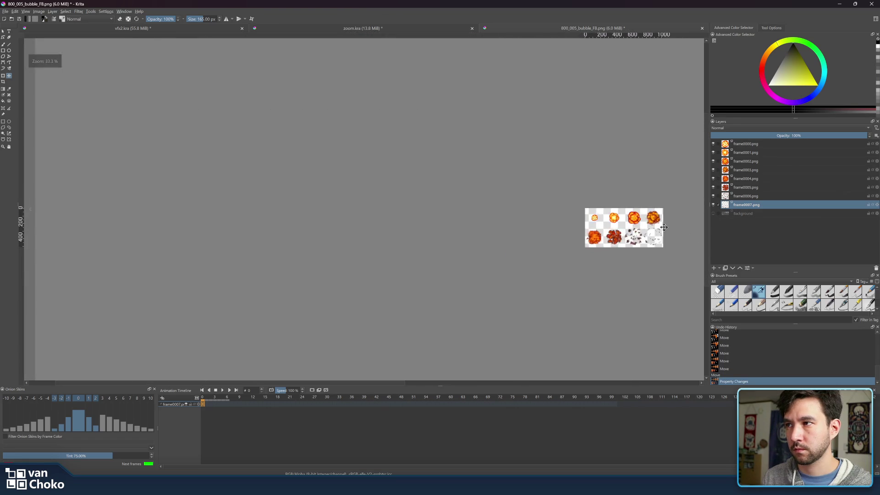
{"action": "scroll", "coordinate": [664, 227], "scroll_direction": "down", "scroll_amount": 1}
{"action": "left_click_drag", "start_coordinate": [664, 227], "coordinate": [580, 231]}
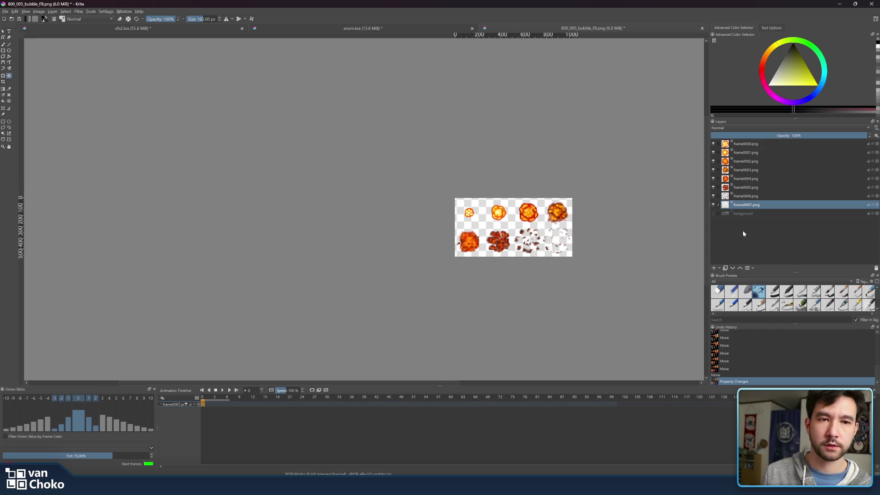
{"action": "left_click", "coordinate": [5, 11]}
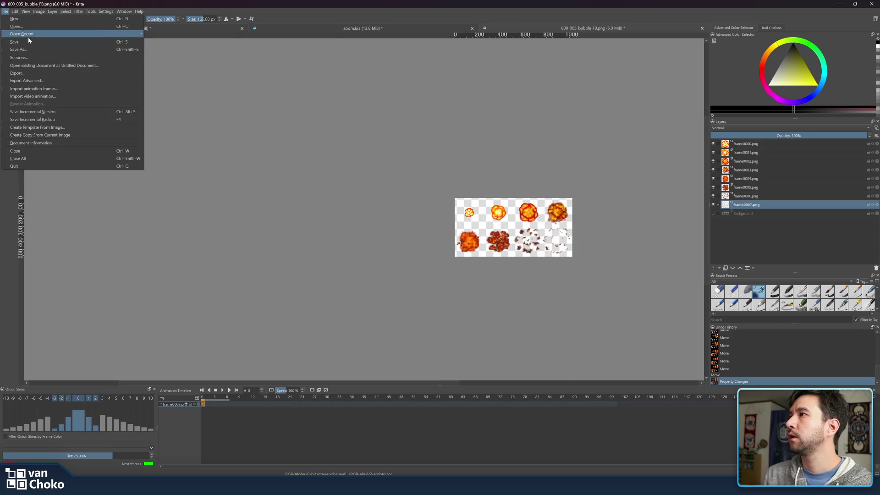
- Export the sheet as PNG 800_008_explosion, renamed from 800_007_zoom, with default PNG options
{"action": "left_click", "coordinate": [50, 82]}
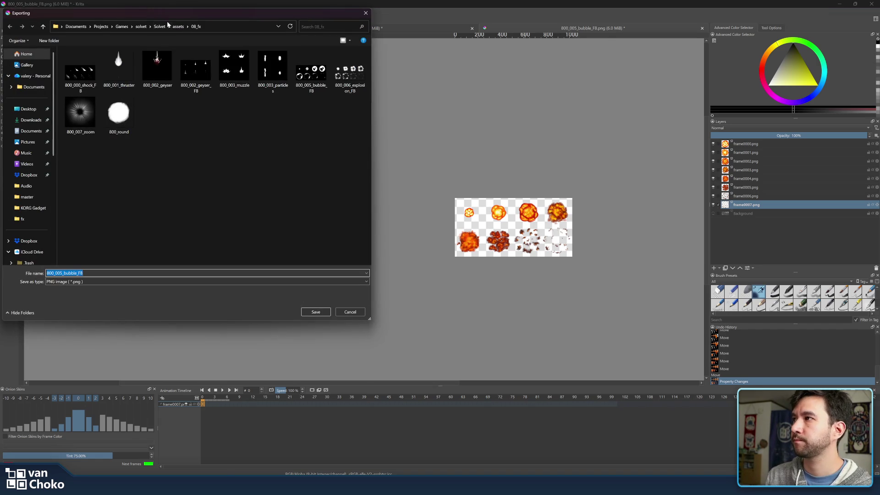
{"action": "mouse_move", "coordinate": [166, 13]}
{"action": "left_mouse_down"}
{"action": "mouse_move", "coordinate": [370, 67]}
{"action": "mouse_move", "coordinate": [411, 47]}
{"action": "left_mouse_up"}
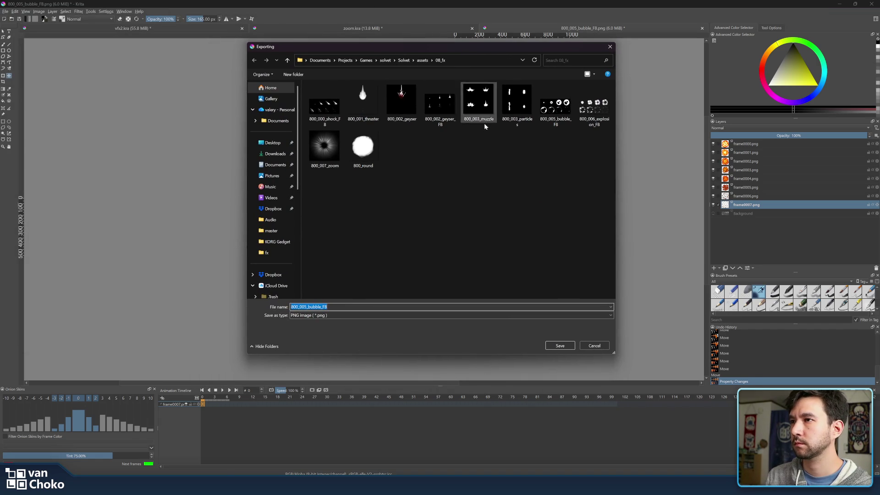
{"action": "left_click", "coordinate": [327, 147]}
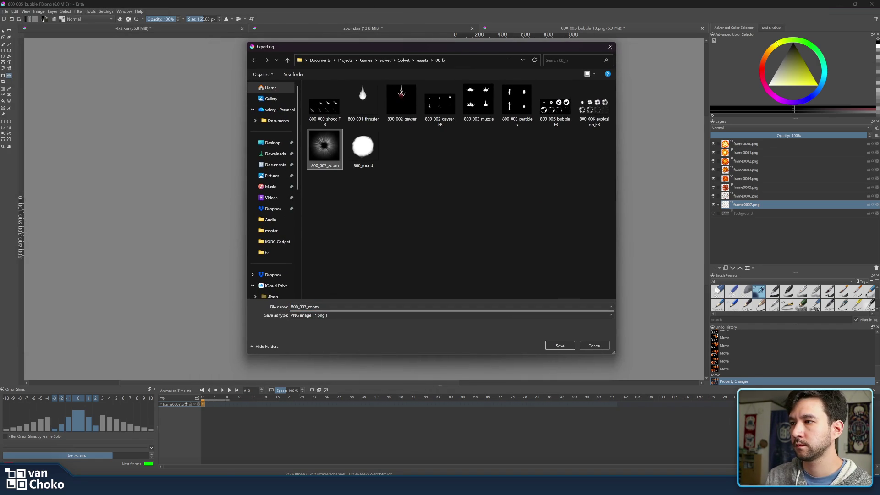
{"action": "left_click", "coordinate": [306, 307]}
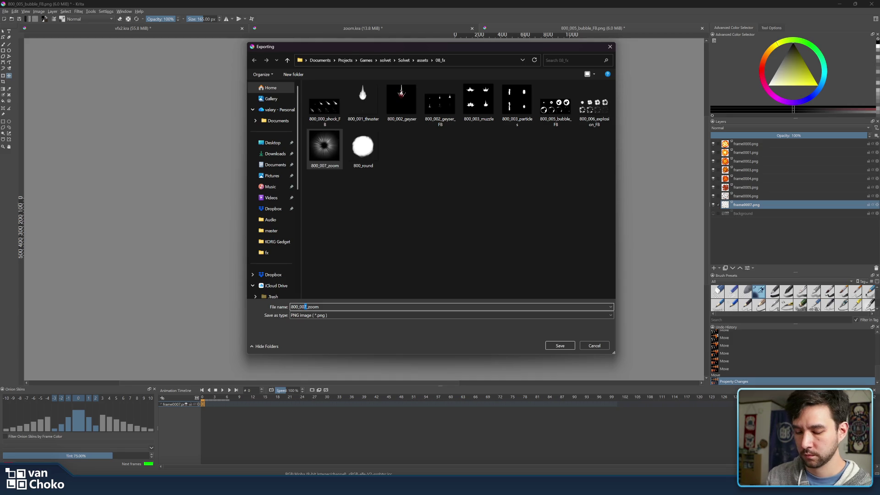
{"action": "key", "text": "BackSpace"}
{"action": "type", "text": "8"}
{"action": "key", "text": "End"}
{"action": "key", "text": "shift+Left"}
{"action": "key", "text": "shift+Left"}
{"action": "key", "text": "shift+Left"}
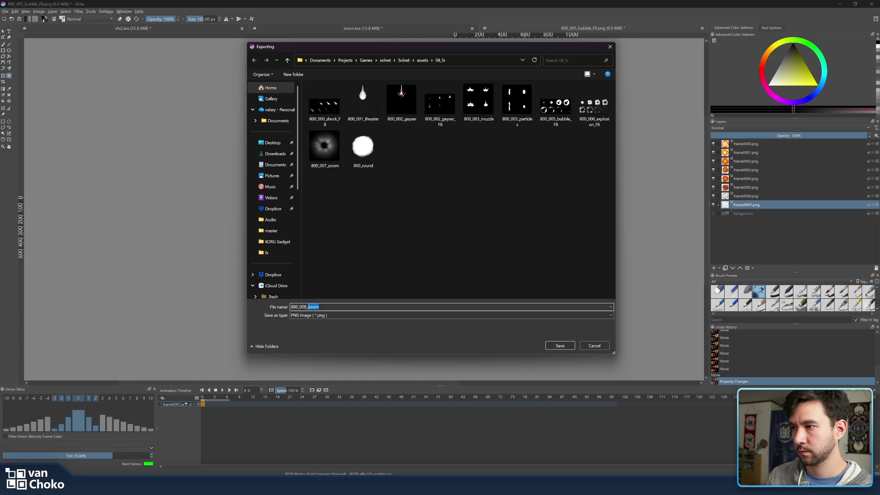
{"action": "type", "text": "explosion"}
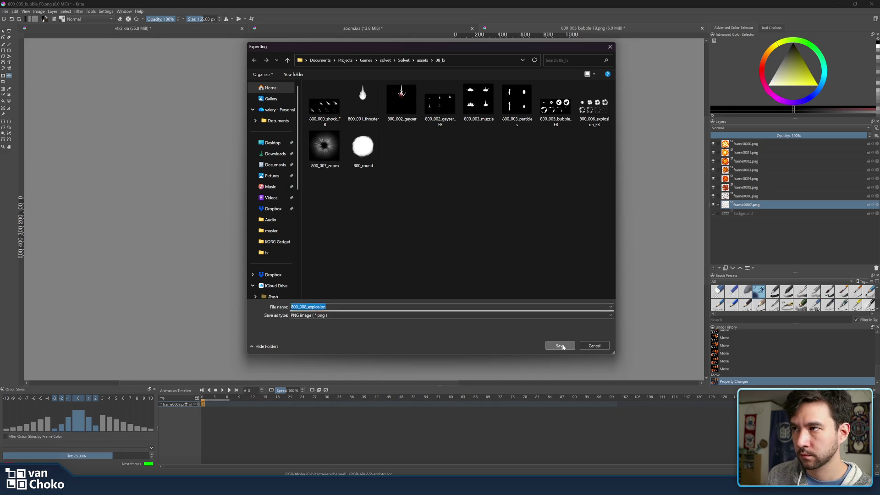
{"action": "left_click", "coordinate": [567, 347]}
{"action": "left_click", "coordinate": [485, 311]}
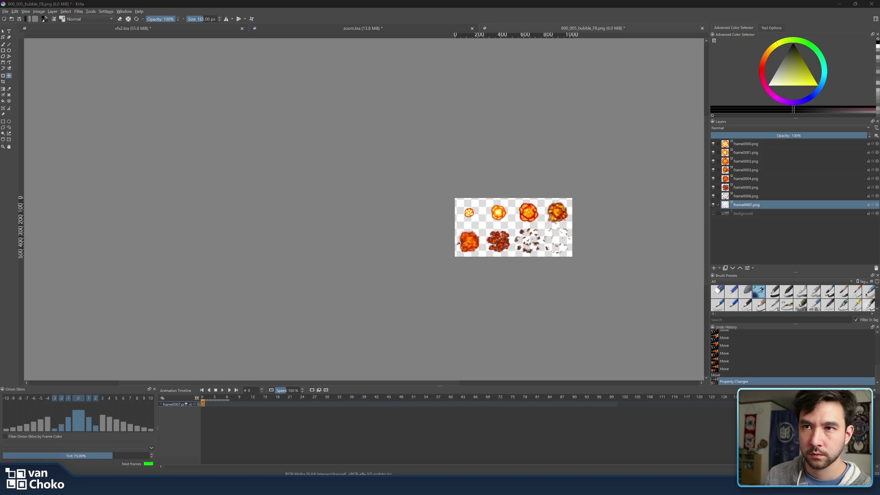
{"action": "right_click", "coordinate": [522, 243]}
- Select the eight new smoke frame layers and hide old layers frame0006 through frame0001
{"action": "left_click", "coordinate": [572, 277]}
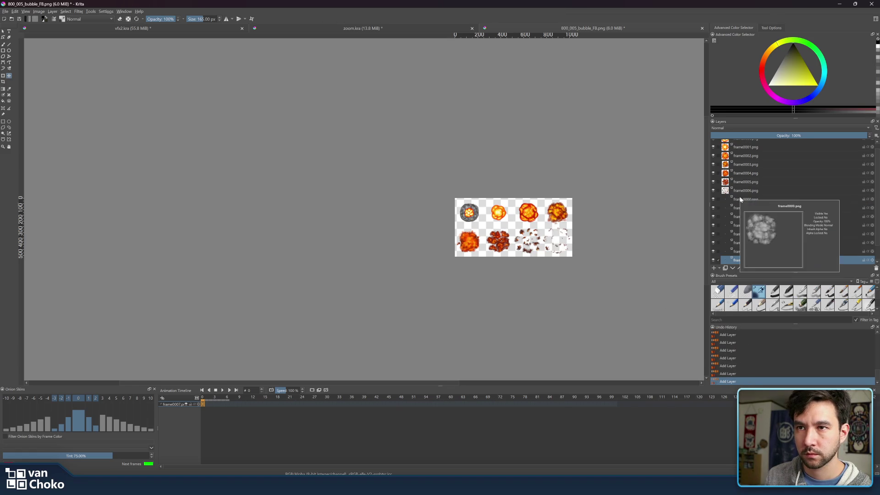
{"action": "left_click", "coordinate": [747, 200], "text": "shift"}
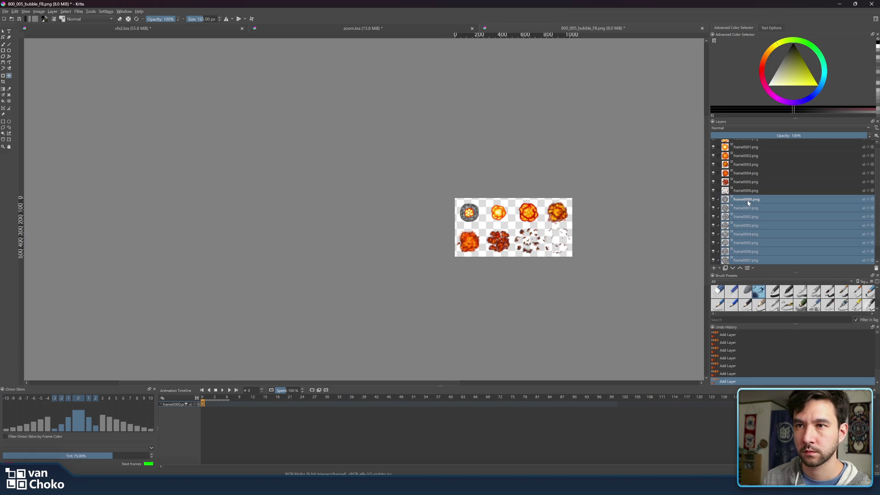
{"action": "left_click", "coordinate": [714, 190]}
{"action": "left_click", "coordinate": [713, 181]}
{"action": "left_click", "coordinate": [713, 181]}
{"action": "left_click", "coordinate": [713, 181]}
{"action": "left_click", "coordinate": [713, 173]}
{"action": "left_click", "coordinate": [713, 164]}
{"action": "left_click", "coordinate": [713, 155]}
{"action": "left_click", "coordinate": [713, 147]}
- Hide the old frame0000 layer and turn the black Background layer back on
{"action": "scroll", "coordinate": [715, 154], "scroll_direction": "up", "scroll_amount": 1}
{"action": "left_click", "coordinate": [713, 145]}
{"action": "scroll", "coordinate": [785, 183], "scroll_direction": "down", "scroll_amount": 3}
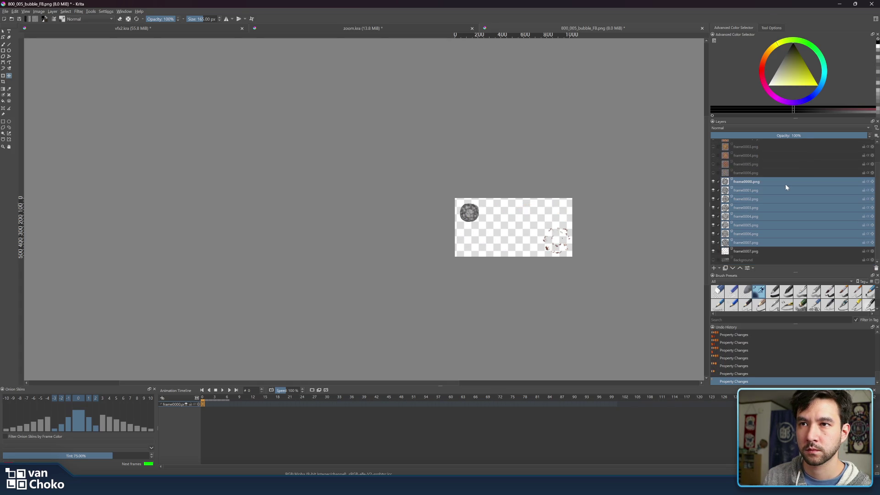
{"action": "left_click", "coordinate": [713, 260]}
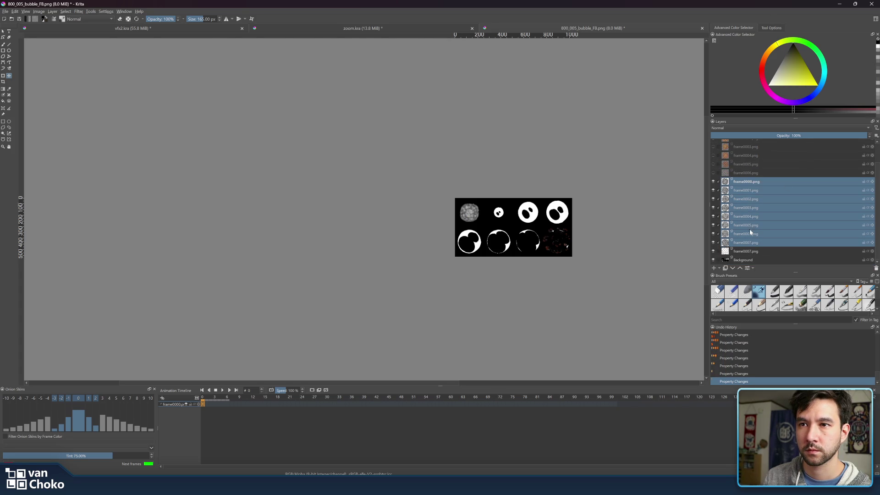
{"action": "scroll", "coordinate": [519, 190], "scroll_direction": "up", "scroll_amount": 7}
- Move smoke frames 0001, 0002 and 0003 into the second, third and fourth top-row cells
{"action": "mouse_move", "coordinate": [502, 216]}
{"action": "left_mouse_down"}
{"action": "mouse_move", "coordinate": [495, 92]}
{"action": "mouse_move", "coordinate": [468, 79]}
{"action": "left_mouse_up"}
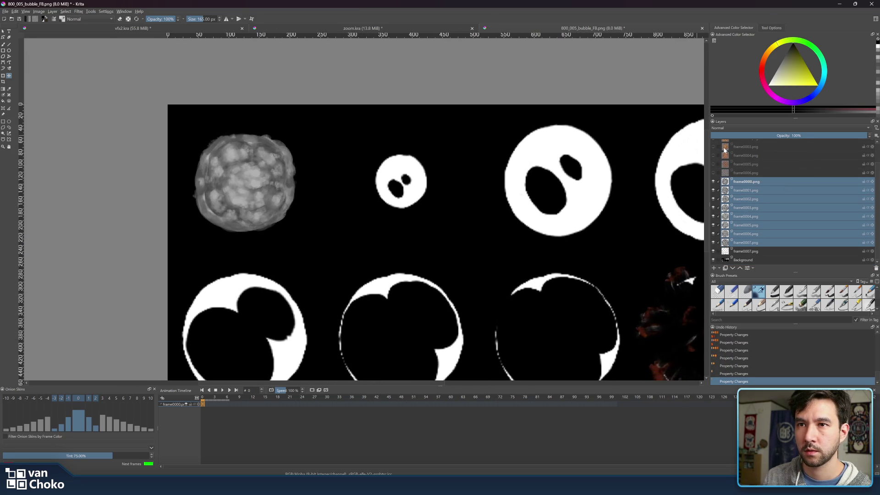
{"action": "left_click", "coordinate": [756, 192]}
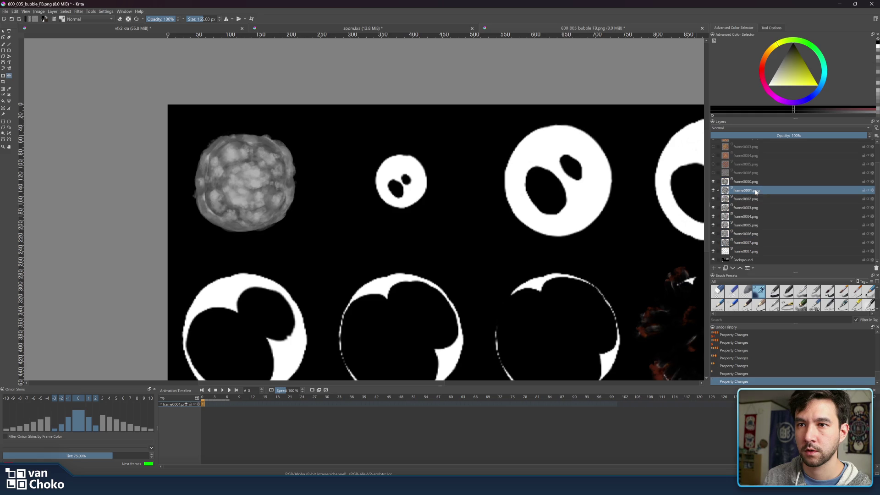
{"action": "left_click", "coordinate": [751, 243], "text": "shift"}
{"action": "left_click_drag", "start_coordinate": [324, 185], "coordinate": [341, 185]}
{"action": "left_click_drag", "start_coordinate": [284, 183], "coordinate": [409, 183]}
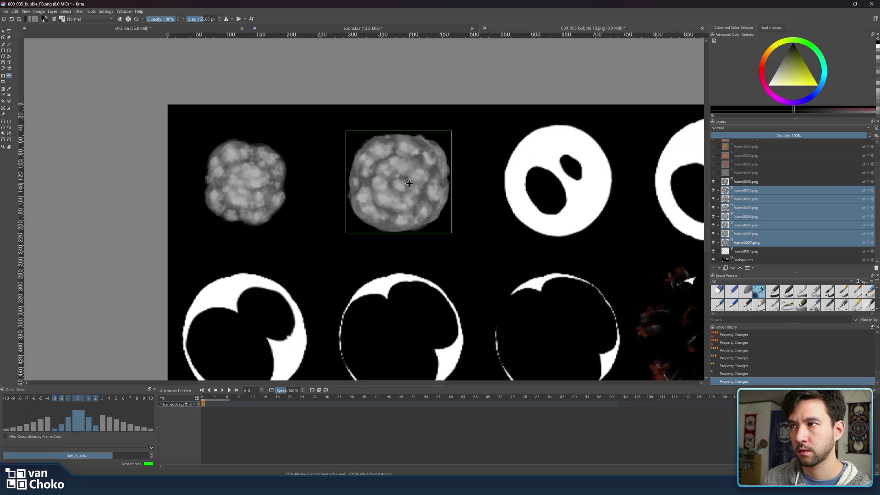
{"action": "left_click", "coordinate": [760, 199]}
{"action": "left_click", "coordinate": [753, 244], "text": "shift"}
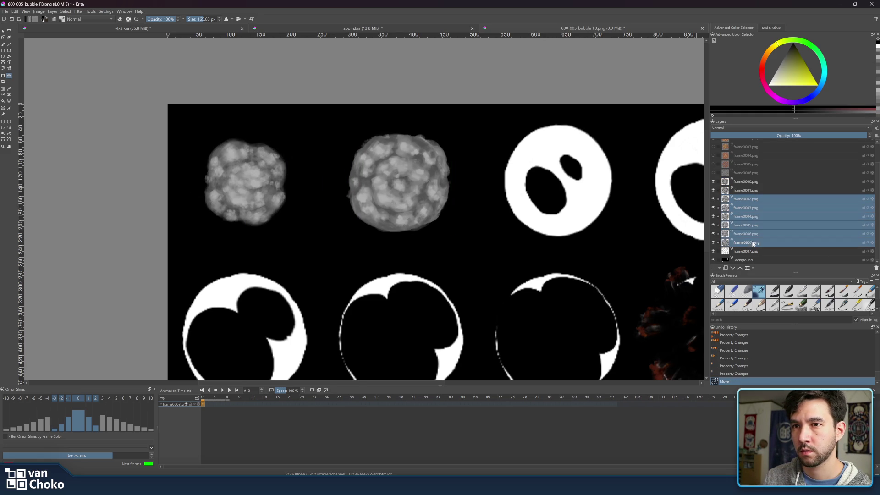
{"action": "mouse_move", "coordinate": [505, 186]}
{"action": "left_mouse_down"}
{"action": "mouse_move", "coordinate": [552, 186]}
{"action": "mouse_move", "coordinate": [541, 185]}
{"action": "left_mouse_up"}
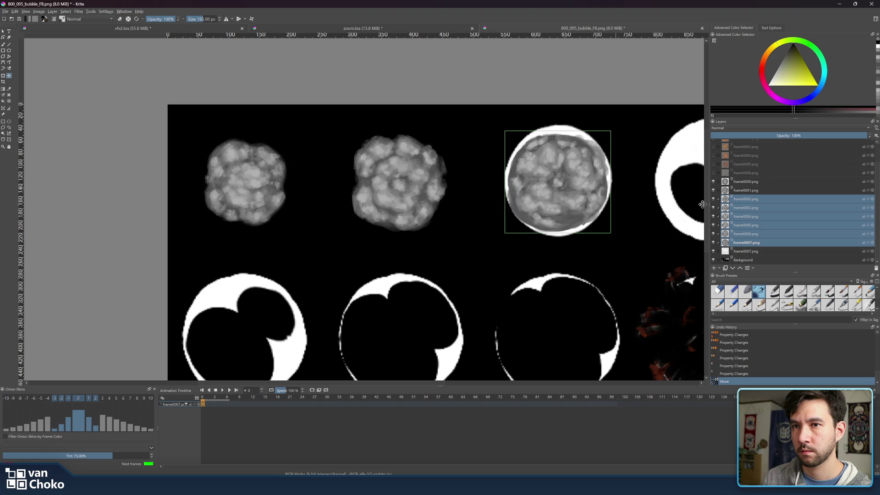
{"action": "left_click", "coordinate": [751, 208]}
{"action": "left_click", "coordinate": [751, 242], "text": "shift"}
{"action": "scroll", "coordinate": [605, 211], "scroll_direction": "right", "scroll_amount": 5}
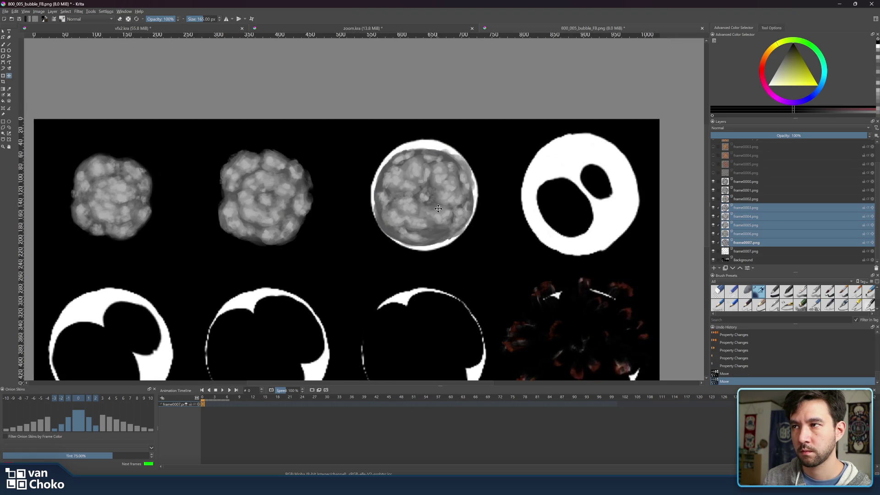
{"action": "left_click_drag", "start_coordinate": [425, 203], "coordinate": [579, 202]}
{"action": "scroll", "coordinate": [514, 338], "scroll_direction": "down", "scroll_amount": 3}
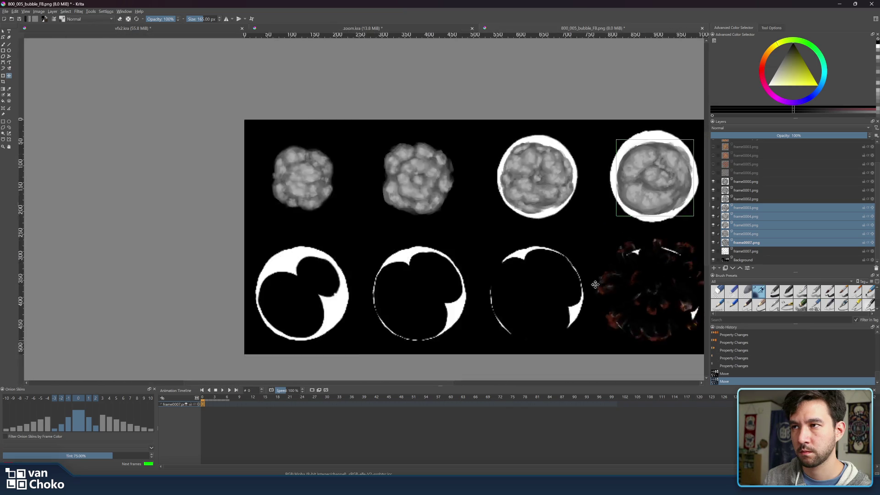
{"action": "left_click", "coordinate": [745, 208], "text": "ctrl"}
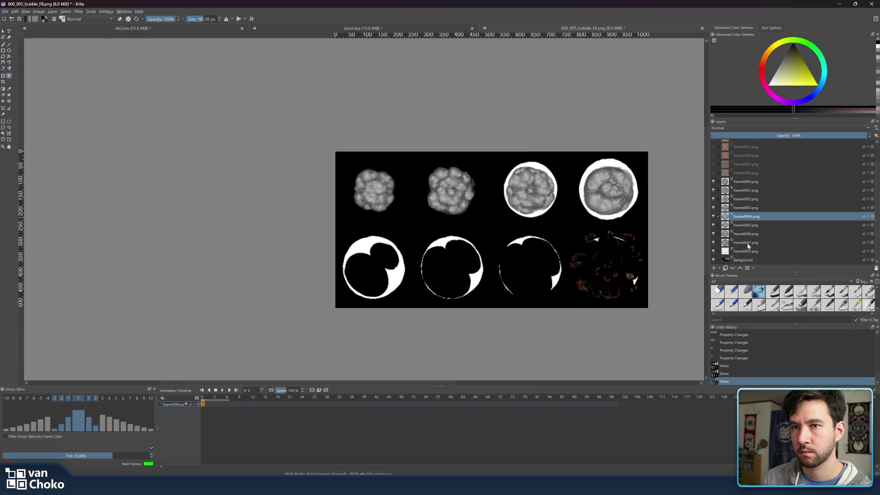
- Place frames 0004–0007 across the bottom-row cells, then hide the leftover ghost layer and Background
{"action": "left_click_drag", "start_coordinate": [617, 195], "coordinate": [384, 272]}
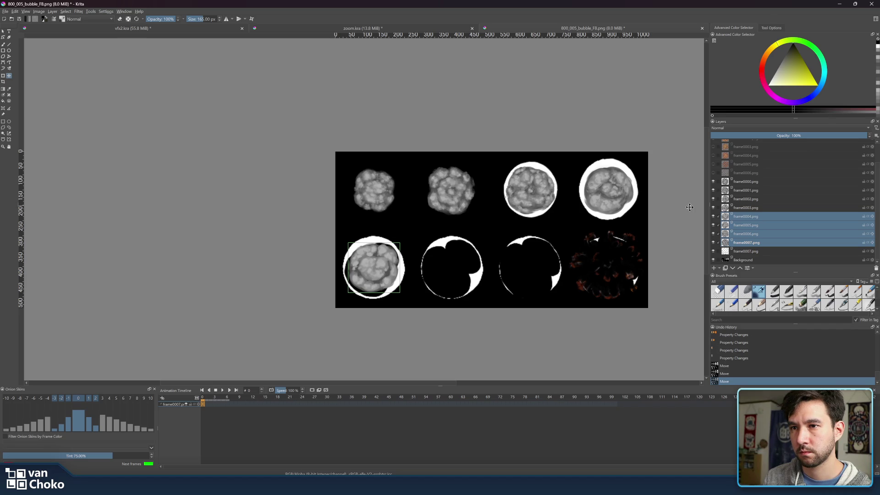
{"action": "left_click", "coordinate": [752, 216], "text": "ctrl"}
{"action": "left_click_drag", "start_coordinate": [401, 272], "coordinate": [453, 271]}
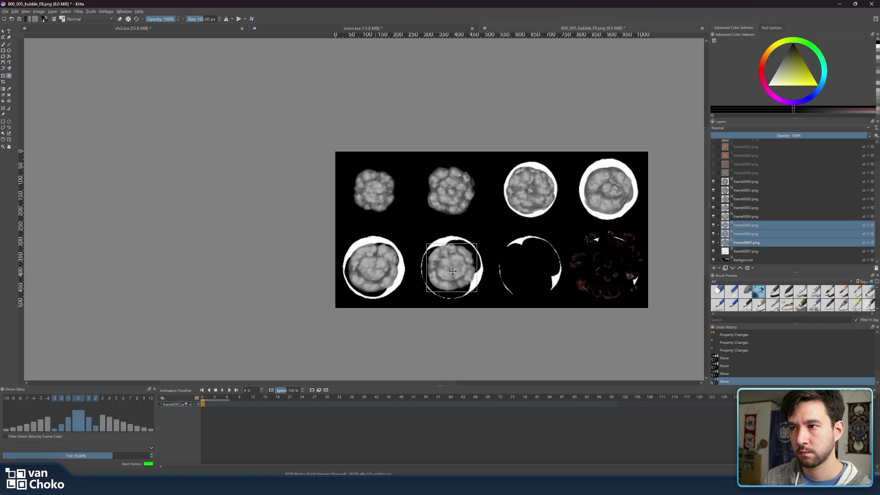
{"action": "left_click", "coordinate": [759, 225], "text": "ctrl"}
{"action": "left_click_drag", "start_coordinate": [455, 266], "coordinate": [610, 268]}
{"action": "left_click", "coordinate": [760, 242]}
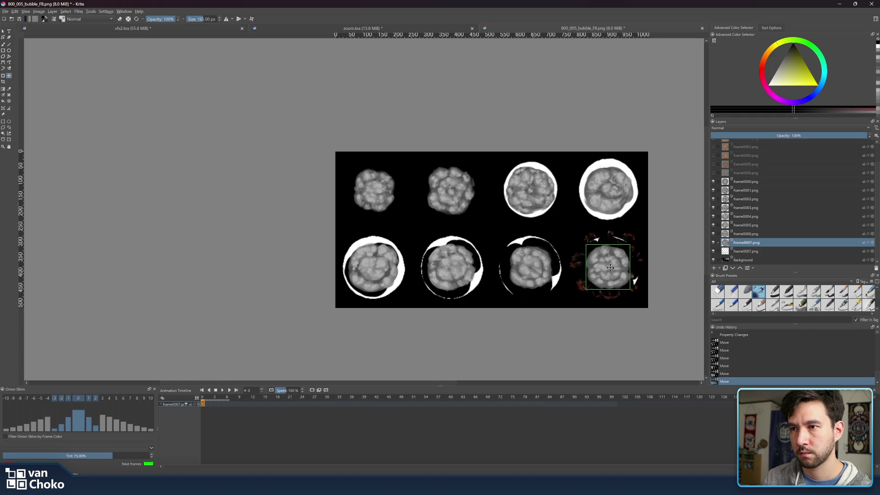
{"action": "left_click", "coordinate": [713, 251]}
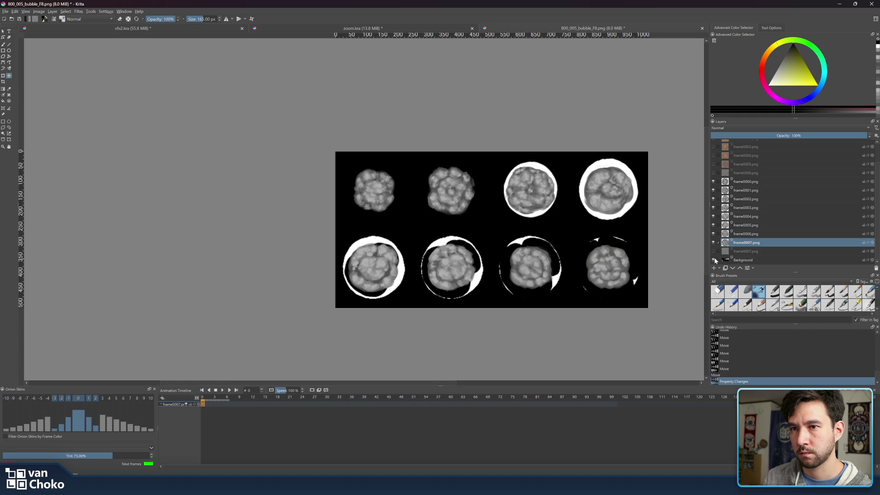
{"action": "left_click", "coordinate": [713, 260]}
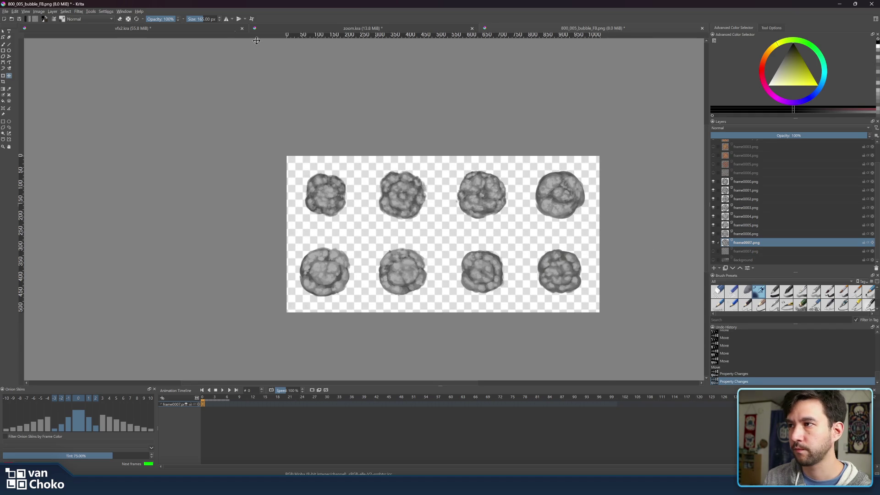
- Export the sheet via Export Advanced as 800_009_smoke PNG in 08_fx, accepting default PNG options
{"action": "left_click", "coordinate": [5, 11]}
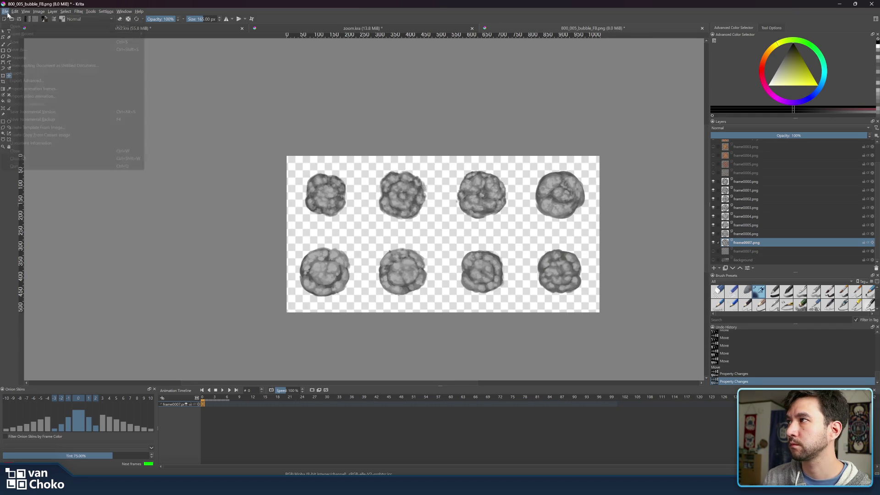
{"action": "left_click", "coordinate": [43, 78]}
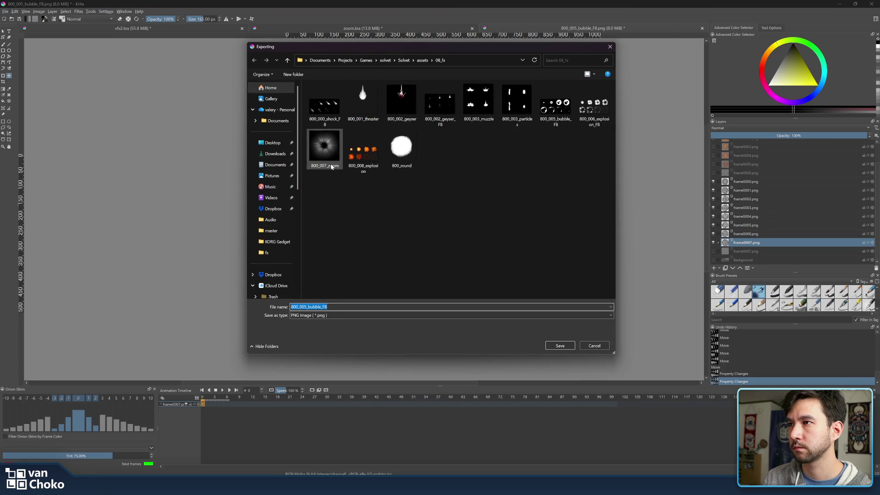
{"action": "left_click", "coordinate": [364, 151]}
{"action": "left_click", "coordinate": [306, 307]}
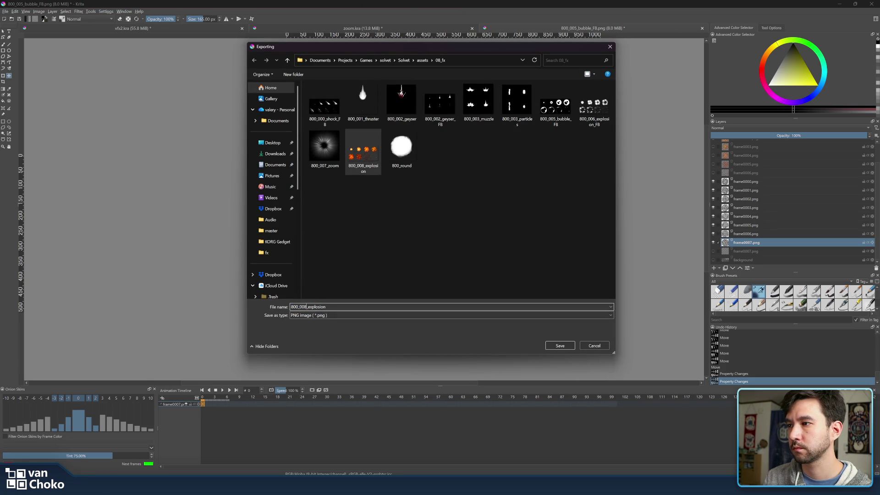
{"action": "key", "text": "BackSpace"}
{"action": "type", "text": "9"}
{"action": "key", "text": "shift+Left"}
{"action": "key", "text": "shift+Left"}
{"action": "key", "text": "shift+Left"}
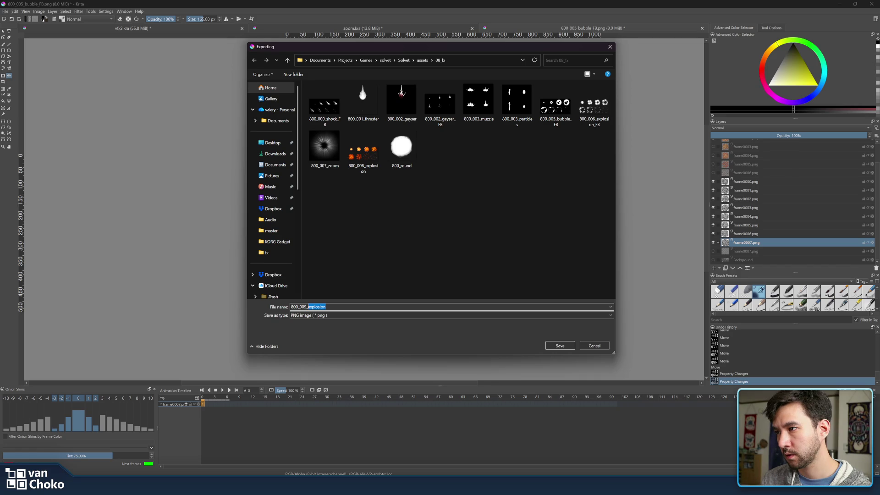
{"action": "type", "text": "smop"}
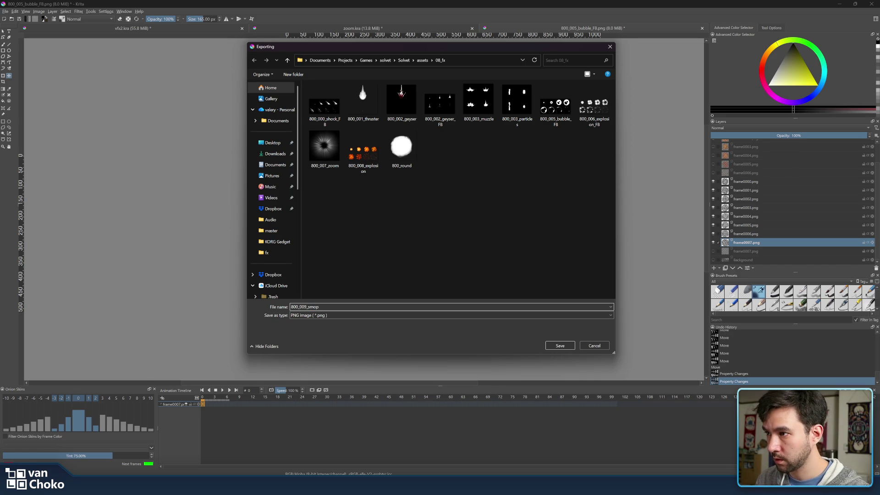
{"action": "key", "text": "Return"}
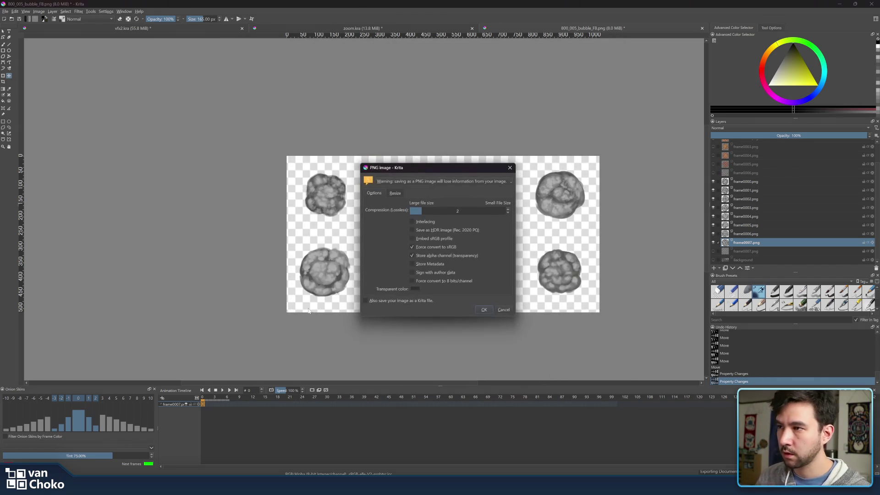
{"action": "left_click", "coordinate": [483, 310]}
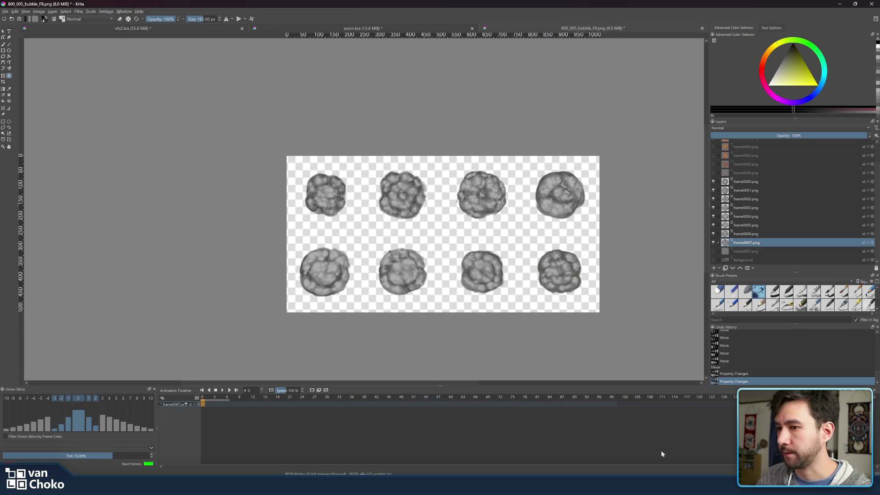
{"action": "key", "text": "alt+Tab"}
- Browse the scene files such as 00_main.tscn and the fx scenes, then start a new empty scene tab
{"action": "scroll", "coordinate": [499, 202], "scroll_direction": "down", "scroll_amount": 3}
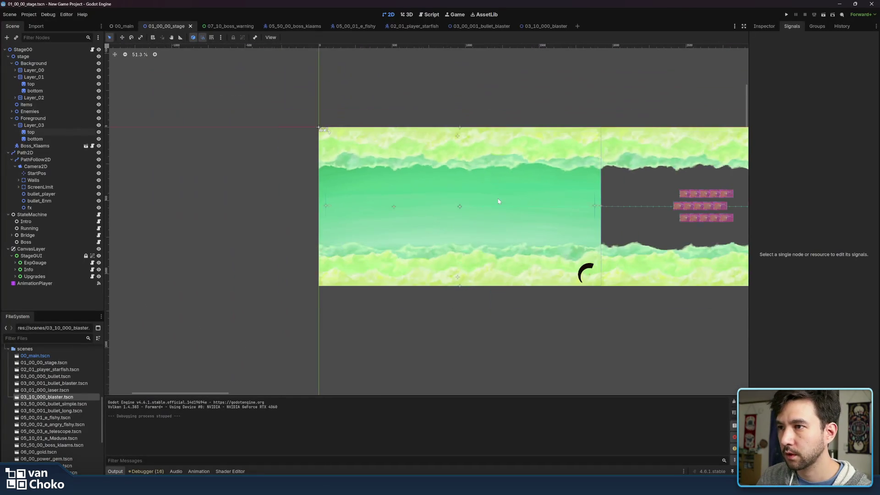
{"action": "scroll", "coordinate": [499, 201], "scroll_direction": "up", "scroll_amount": 3}
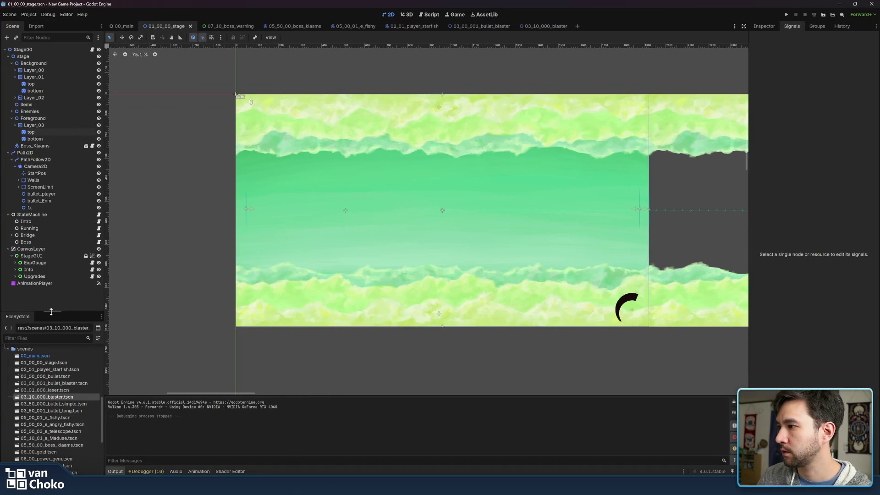
{"action": "left_click", "coordinate": [48, 355]}
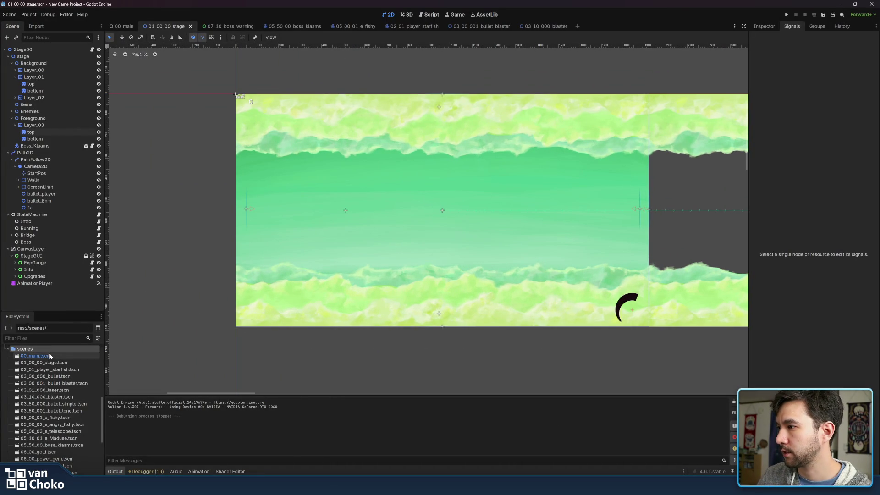
{"action": "scroll", "coordinate": [57, 376], "scroll_direction": "down", "scroll_amount": 5}
{"action": "left_click", "coordinate": [61, 422]}
{"action": "left_click", "coordinate": [61, 416]}
{"action": "left_click", "coordinate": [59, 409]}
{"action": "left_click", "coordinate": [52, 390]}
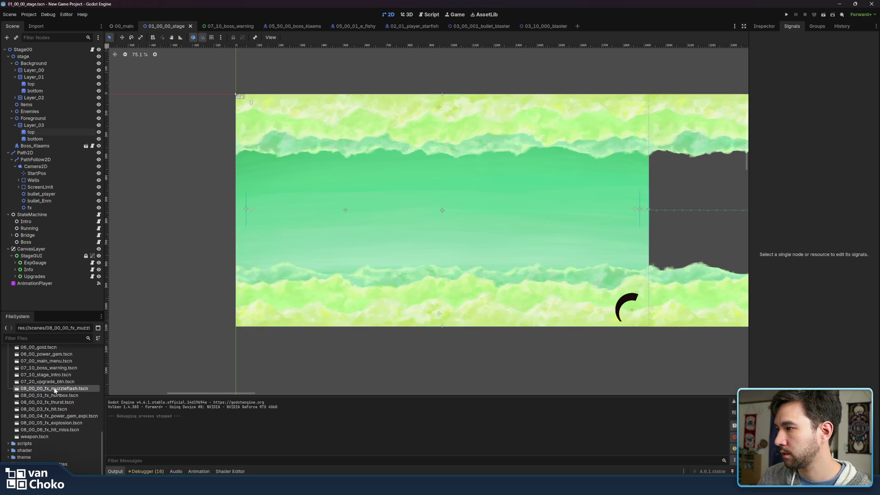
{"action": "left_click", "coordinate": [577, 27]}
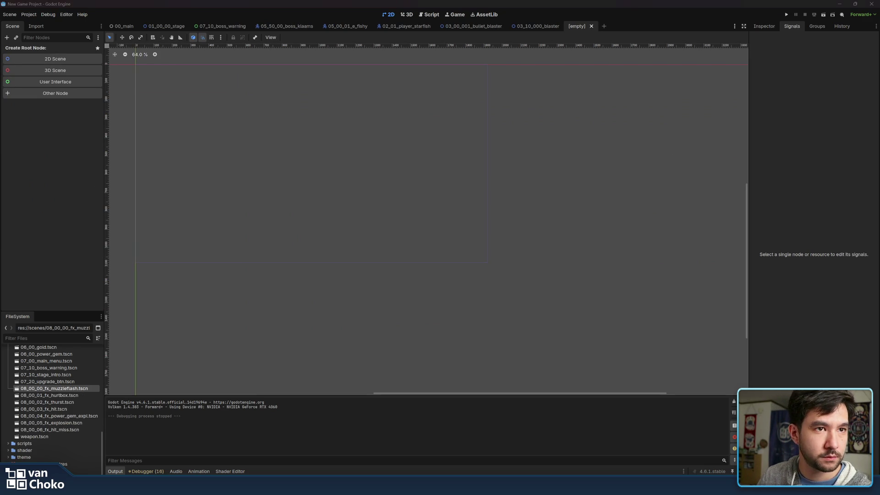
- Create a 2D Scene root node and rename it Explosion
{"action": "left_click", "coordinate": [47, 60]}
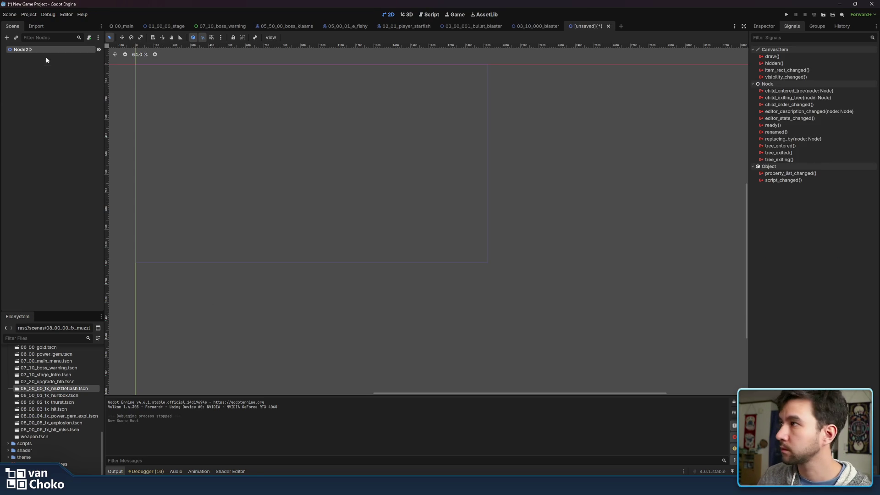
{"action": "double_click", "coordinate": [45, 51]}
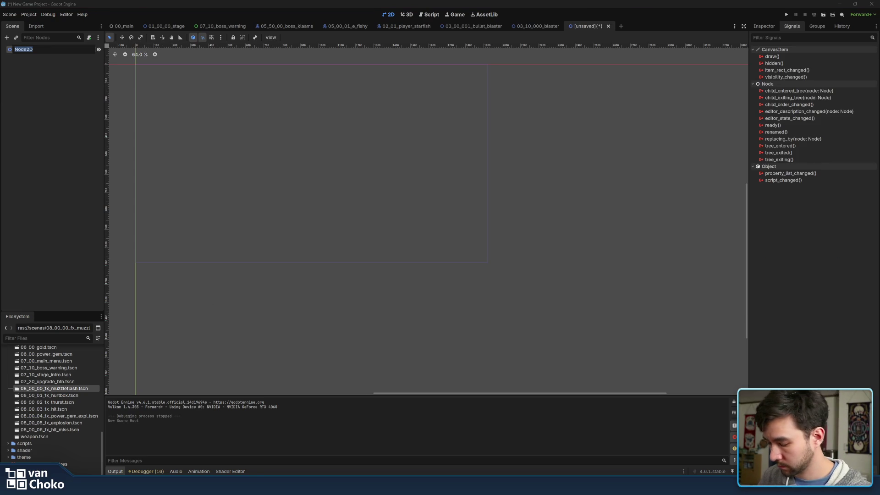
{"action": "type", "text": "Explosion"}
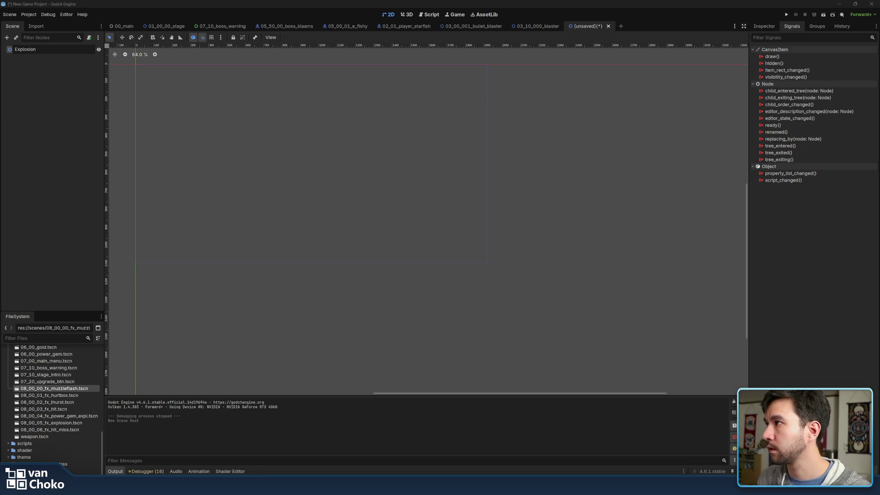
{"action": "key", "text": "Return"}
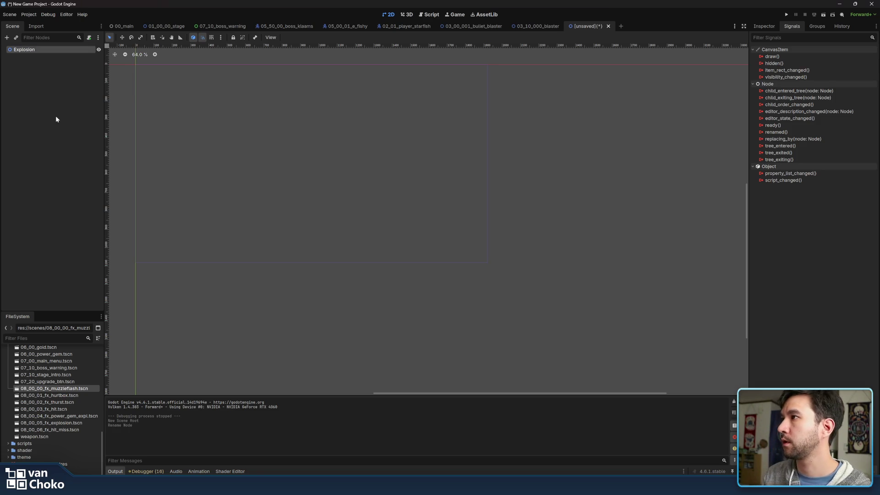
- Reselect the Explosion root node and center the scene origin in the viewport
{"action": "left_click", "coordinate": [61, 191]}
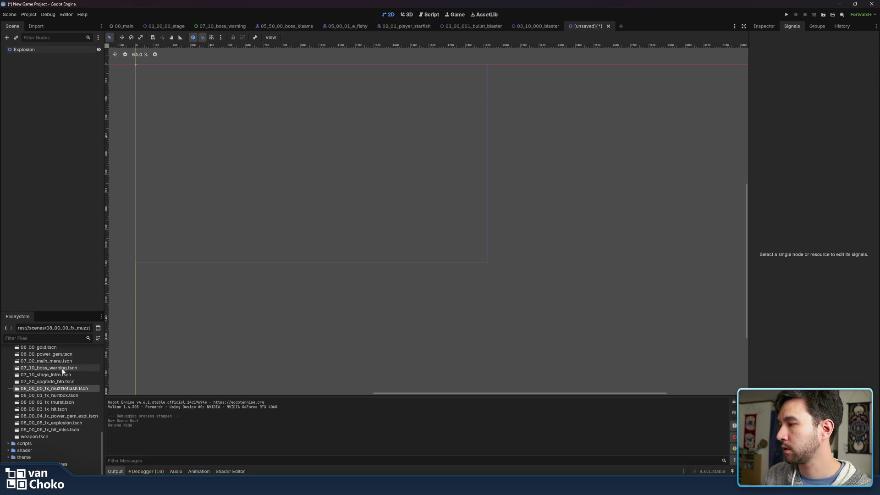
{"action": "left_click", "coordinate": [59, 51]}
{"action": "left_click", "coordinate": [58, 70]}
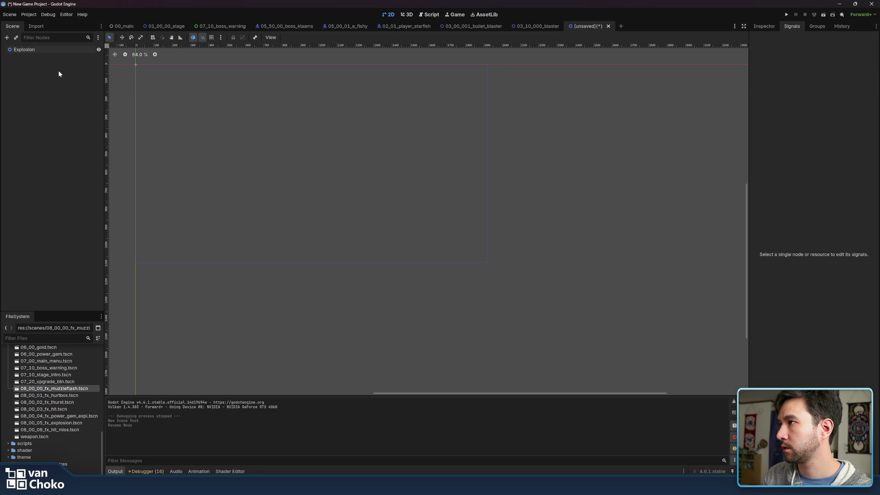
{"action": "left_click", "coordinate": [44, 49]}
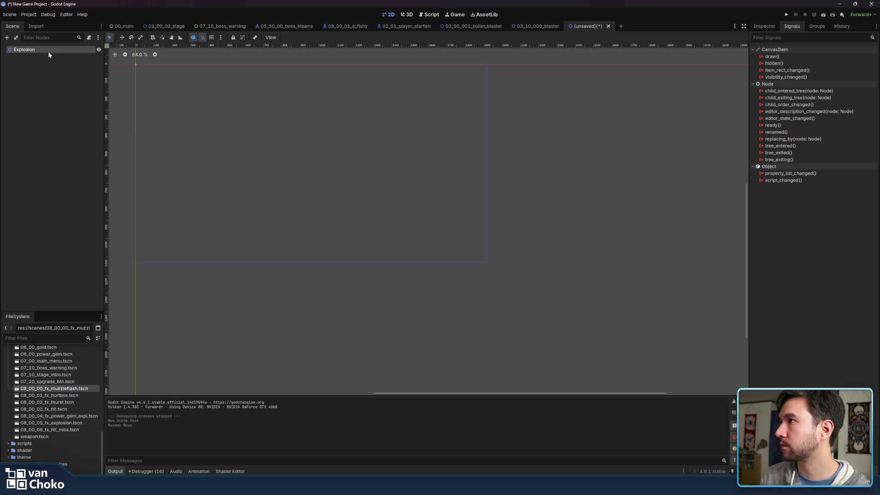
{"action": "scroll", "coordinate": [324, 143], "scroll_direction": "up", "scroll_amount": 2}
{"action": "mouse_move", "coordinate": [246, 118]}
{"action": "left_mouse_down"}
{"action": "mouse_move", "coordinate": [419, 171]}
{"action": "mouse_move", "coordinate": [356, 155]}
{"action": "mouse_move", "coordinate": [422, 185]}
{"action": "left_mouse_up"}
{"action": "scroll", "coordinate": [422, 186], "scroll_direction": "up", "scroll_amount": 2}
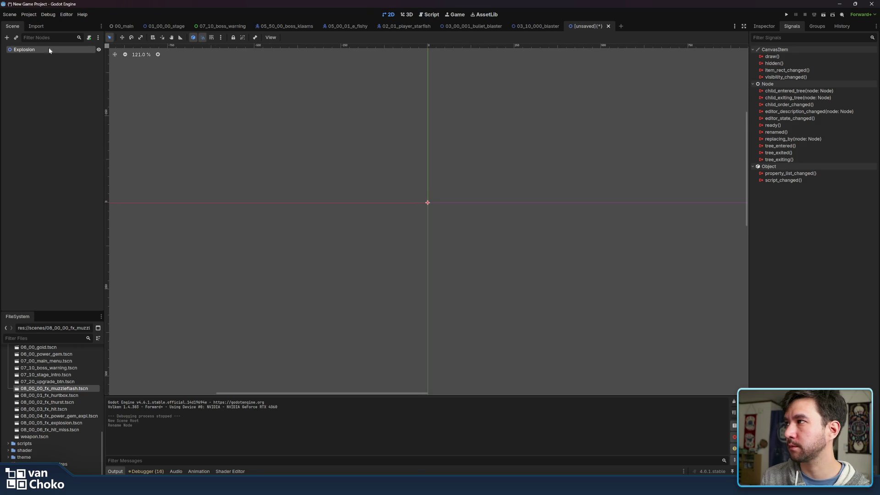
- Add an AnimatedSprite2D child under Explosion by searching 'sprite', and show its Inspector
{"action": "key", "text": "ctrl+a"}
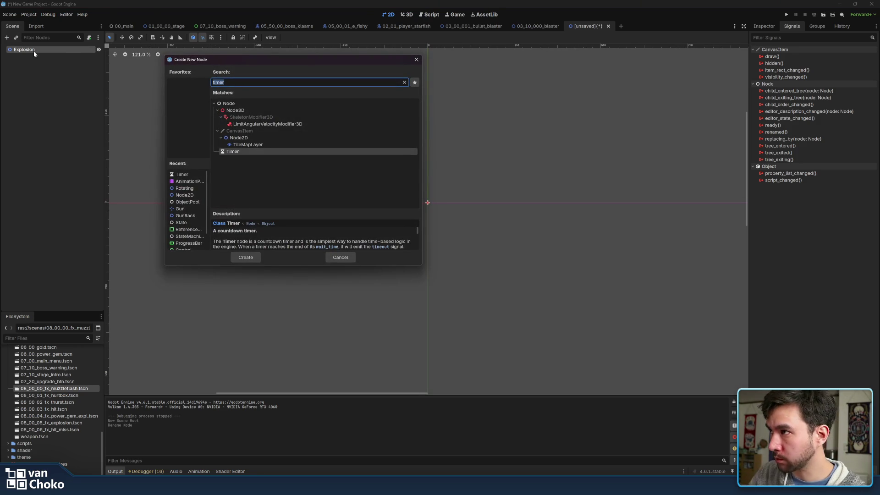
{"action": "type", "text": "sprite"}
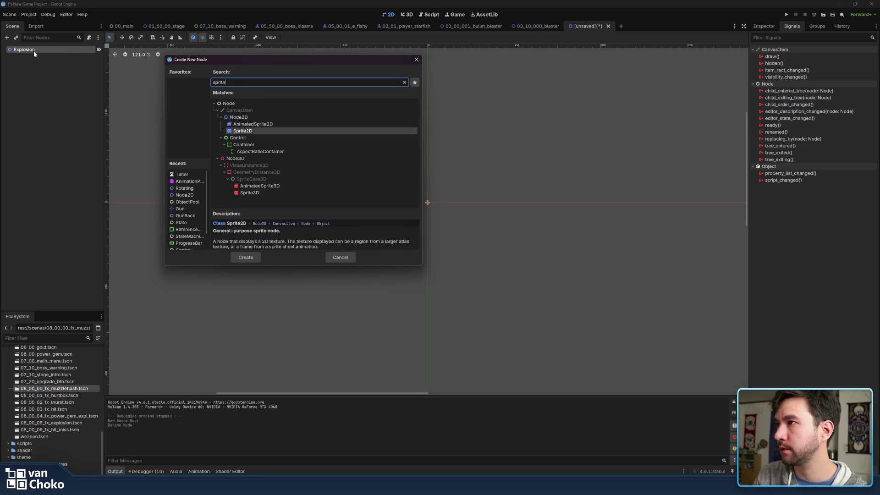
{"action": "left_click", "coordinate": [293, 124]}
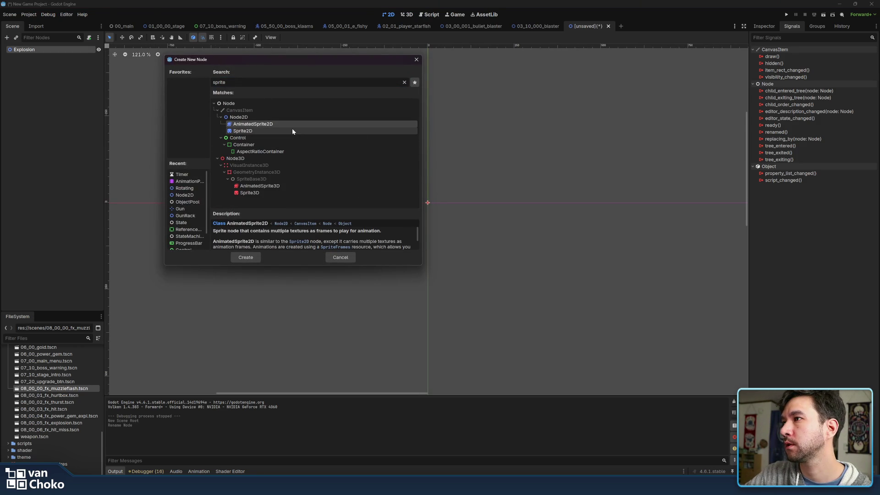
{"action": "double_click", "coordinate": [293, 126]}
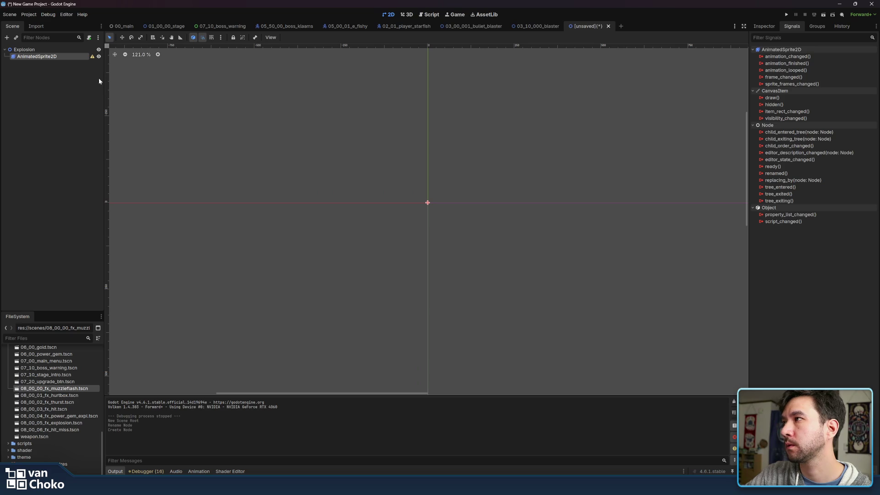
{"action": "left_click", "coordinate": [764, 26]}
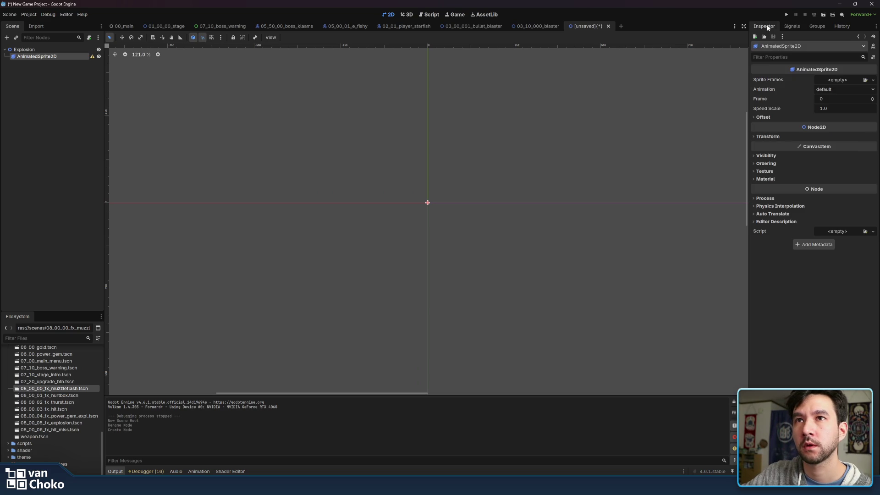
- Try assigning a new SpriteFrames resource to Sprite Frames, then clear it back to empty
{"action": "left_click", "coordinate": [839, 80]}
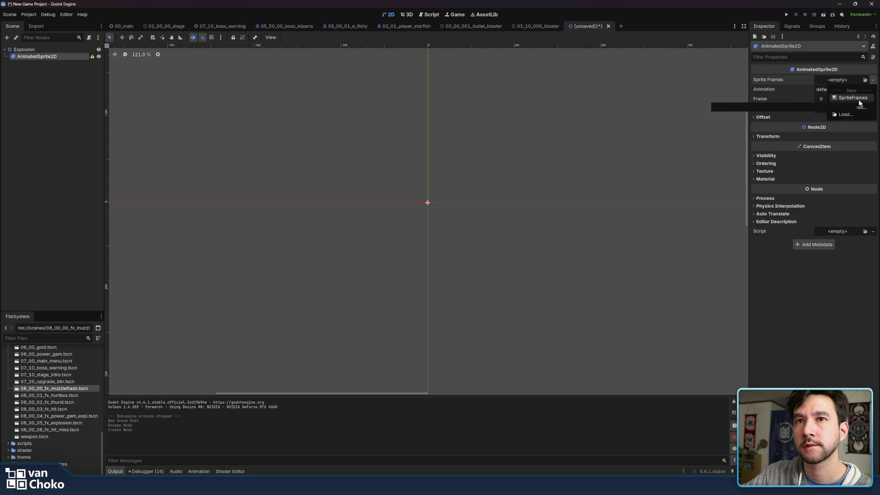
{"action": "left_click", "coordinate": [778, 79]}
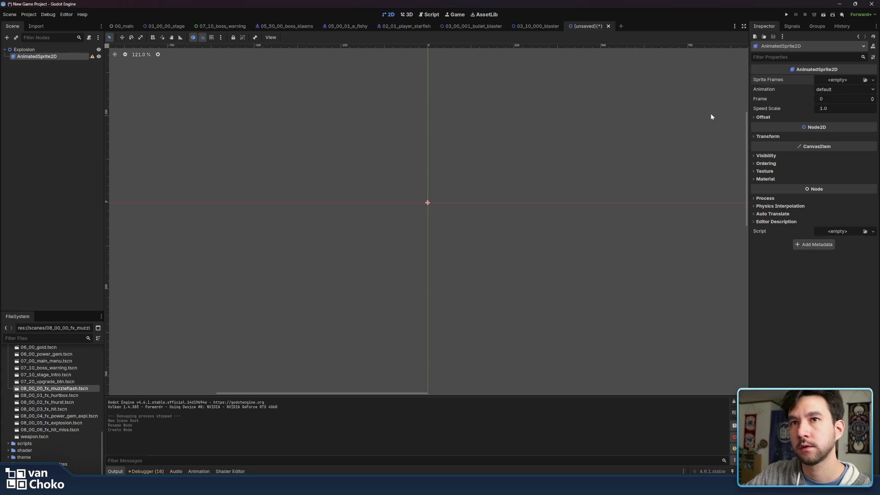
{"action": "left_click", "coordinate": [841, 80]}
{"action": "left_click", "coordinate": [843, 99]}
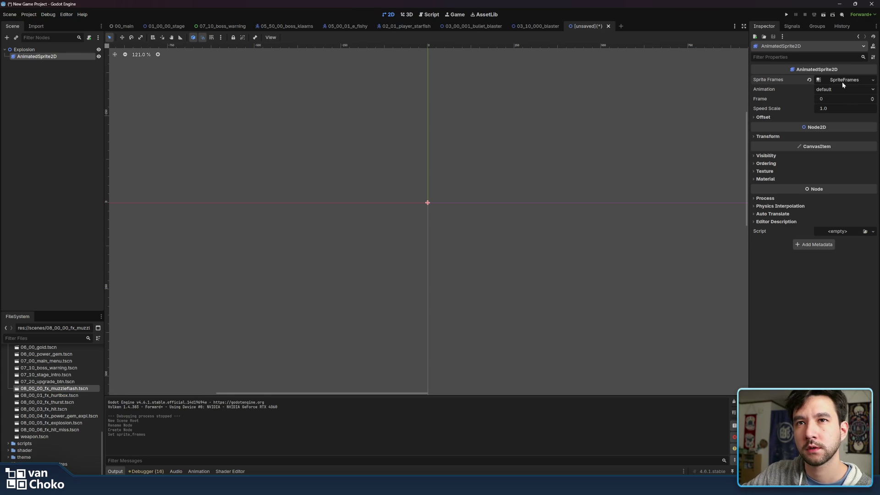
{"action": "left_click", "coordinate": [842, 82]}
{"action": "left_click", "coordinate": [774, 90]}
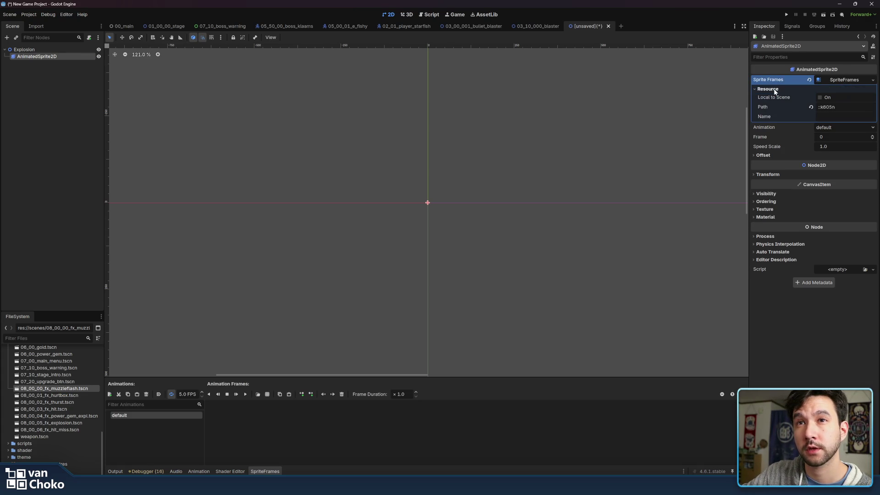
{"action": "left_click", "coordinate": [841, 81]}
{"action": "left_click", "coordinate": [809, 80]}
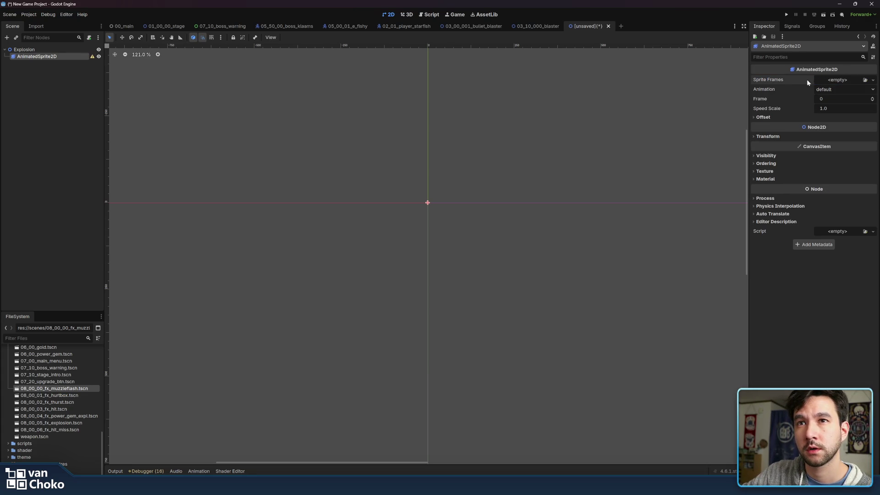
- Collapse 03_modules and 04_enemies, open 08_fx, and drag a file onto the Sprite Frames property
{"action": "scroll", "coordinate": [57, 389], "scroll_direction": "up", "scroll_amount": 5}
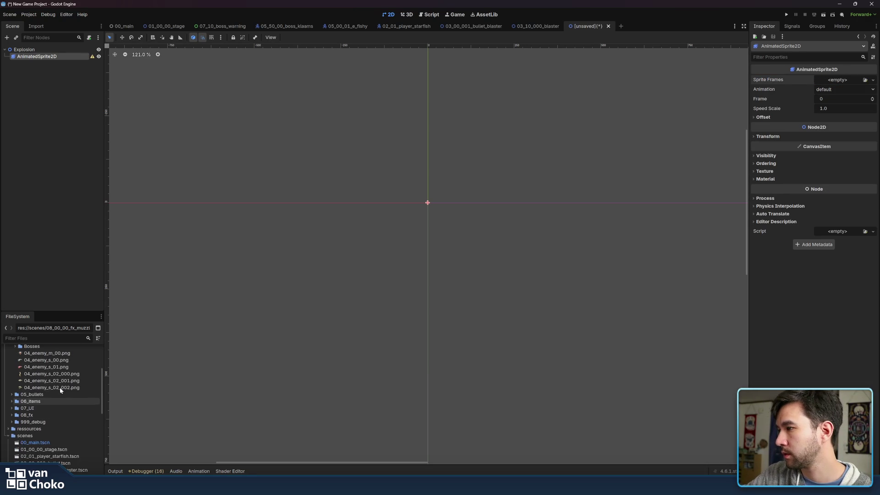
{"action": "left_click", "coordinate": [52, 381]}
{"action": "scroll", "coordinate": [59, 380], "scroll_direction": "up", "scroll_amount": 3}
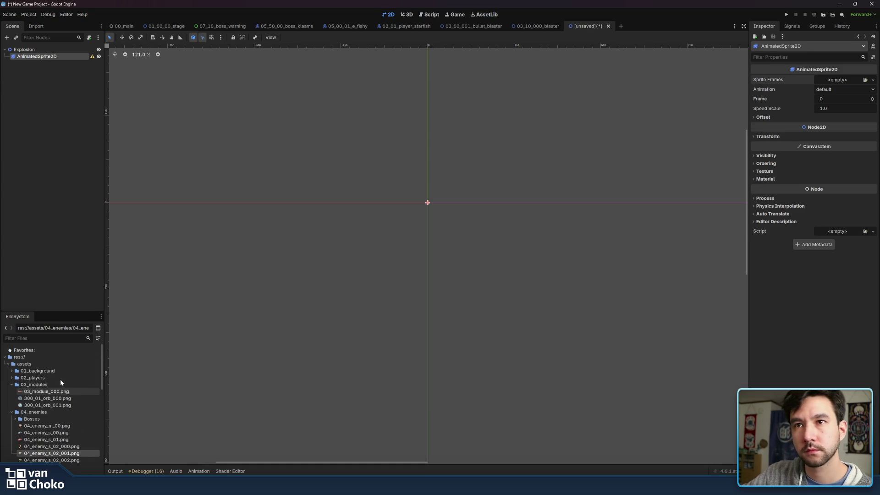
{"action": "left_click", "coordinate": [12, 384]}
{"action": "left_click", "coordinate": [13, 392]}
{"action": "left_click", "coordinate": [12, 419]}
{"action": "scroll", "coordinate": [50, 389], "scroll_direction": "down", "scroll_amount": 3}
{"action": "scroll", "coordinate": [50, 388], "scroll_direction": "down", "scroll_amount": 2}
{"action": "mouse_move", "coordinate": [51, 408]}
{"action": "left_mouse_down"}
{"action": "mouse_move", "coordinate": [564, 198]}
{"action": "mouse_move", "coordinate": [649, 143]}
{"action": "mouse_move", "coordinate": [771, 127]}
{"action": "mouse_move", "coordinate": [641, 143]}
{"action": "mouse_move", "coordinate": [473, 191]}
{"action": "mouse_move", "coordinate": [825, 69]}
{"action": "mouse_move", "coordinate": [845, 82]}
{"action": "left_mouse_up"}
- Expand and collapse the sprite's Offset, Transform, Visibility, Material and Texture property sections
{"action": "left_click", "coordinate": [788, 115]}
{"action": "left_click", "coordinate": [787, 117]}
{"action": "left_click", "coordinate": [779, 136]}
{"action": "left_click", "coordinate": [782, 214]}
{"action": "left_click", "coordinate": [782, 214]}
{"action": "left_click", "coordinate": [779, 237]}
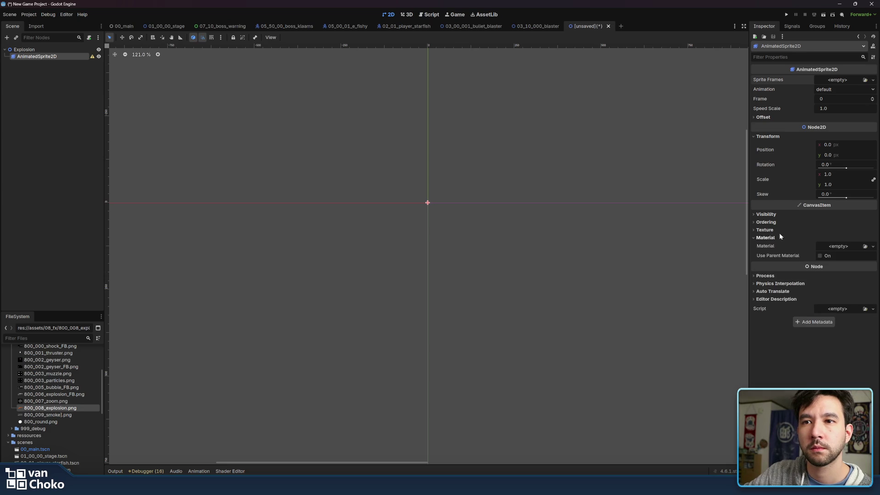
{"action": "left_click", "coordinate": [779, 230]}
{"action": "left_click", "coordinate": [784, 258]}
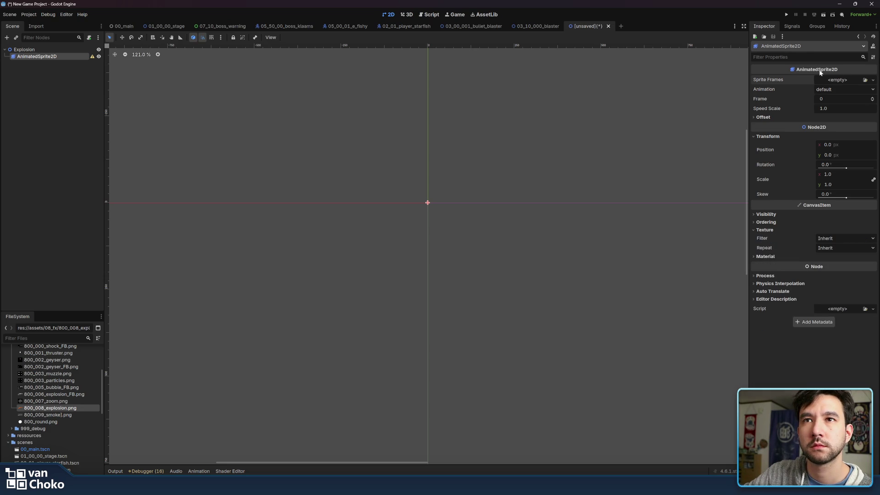
- Assign a New SpriteFrames resource to Sprite Frames and open the SpriteFrames animation editor
{"action": "mouse_move", "coordinate": [791, 78]}
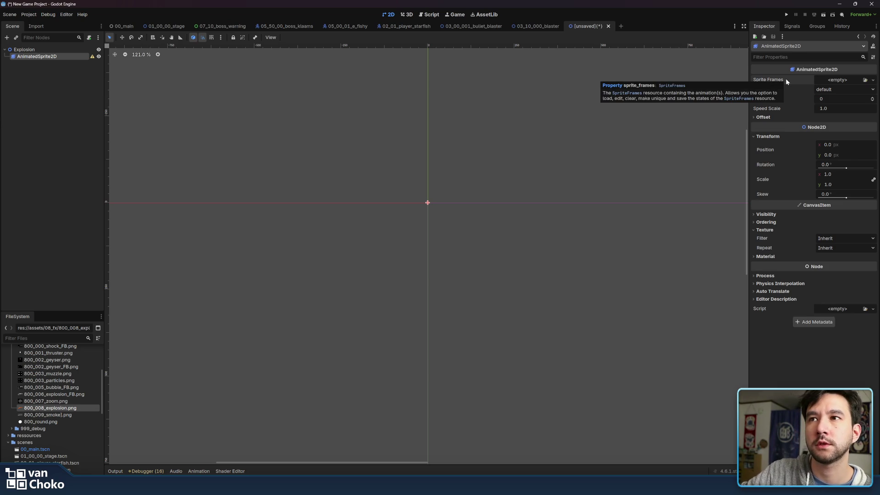
{"action": "left_click", "coordinate": [836, 82]}
{"action": "left_click", "coordinate": [842, 96]}
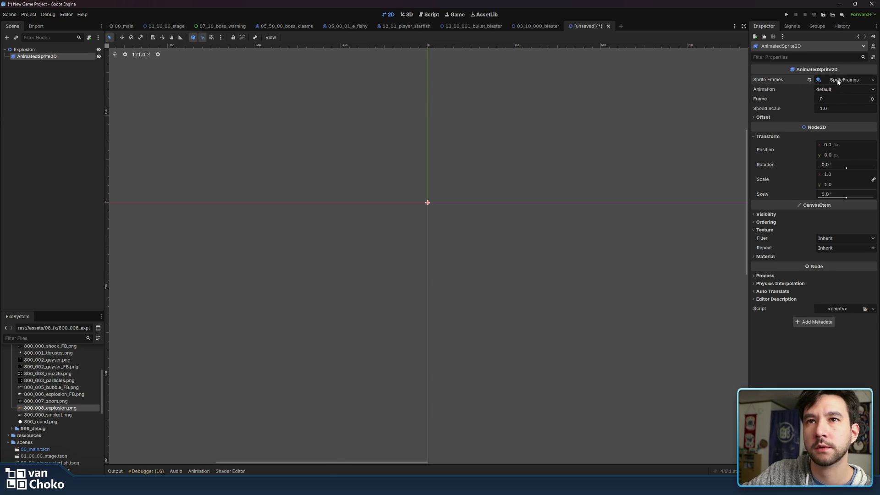
{"action": "left_click", "coordinate": [835, 80]}
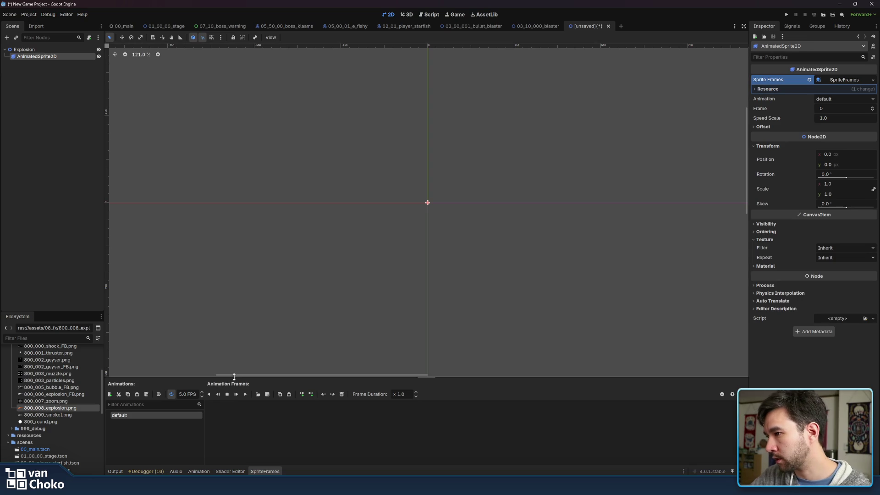